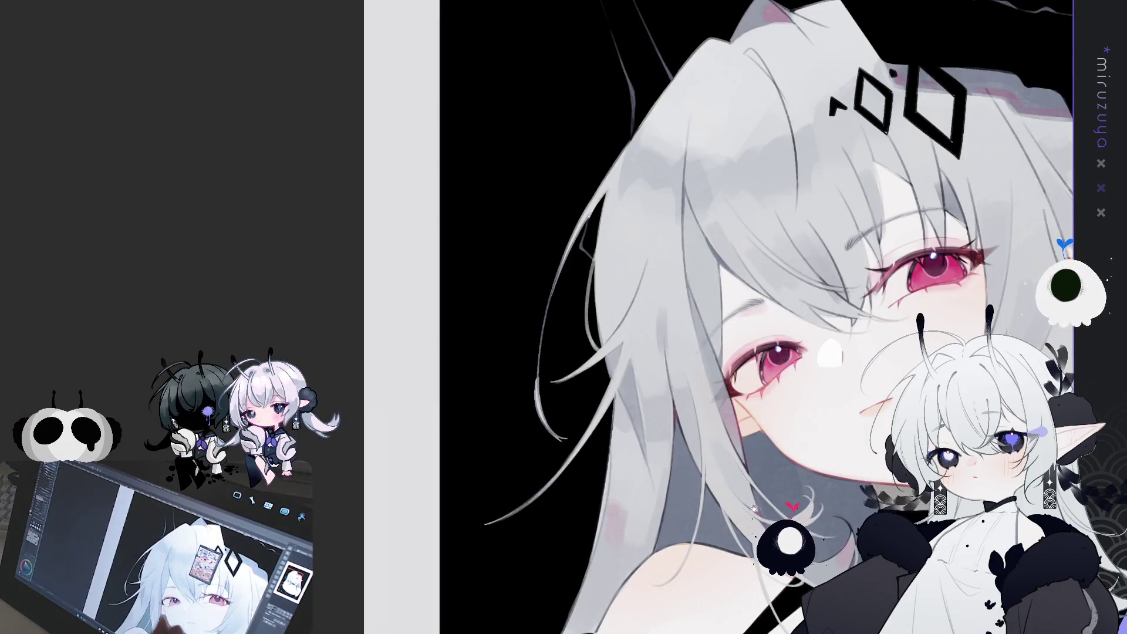
# Paint three thin light hair strands down the white hair's edge near the shoulder.
pyautogui.moveTo(675, 470)
pyautogui.mouseDown()
pyautogui.moveTo(648, 368)
pyautogui.moveTo(656, 333)
pyautogui.mouseUp()
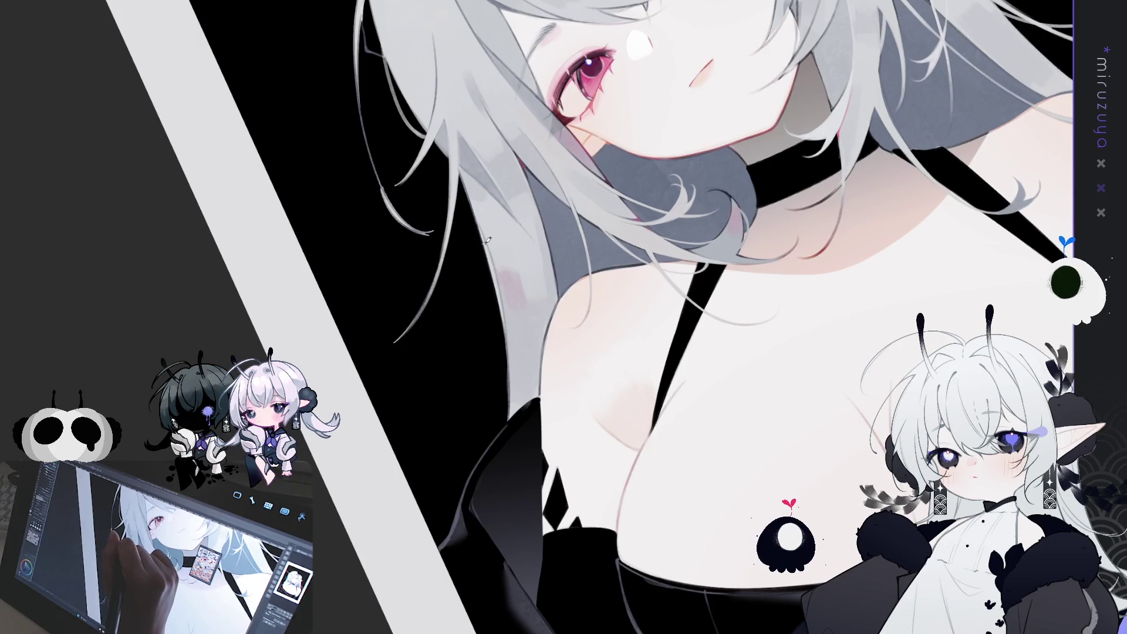
pyautogui.moveTo(487, 239); pyautogui.dragTo(405, 476)
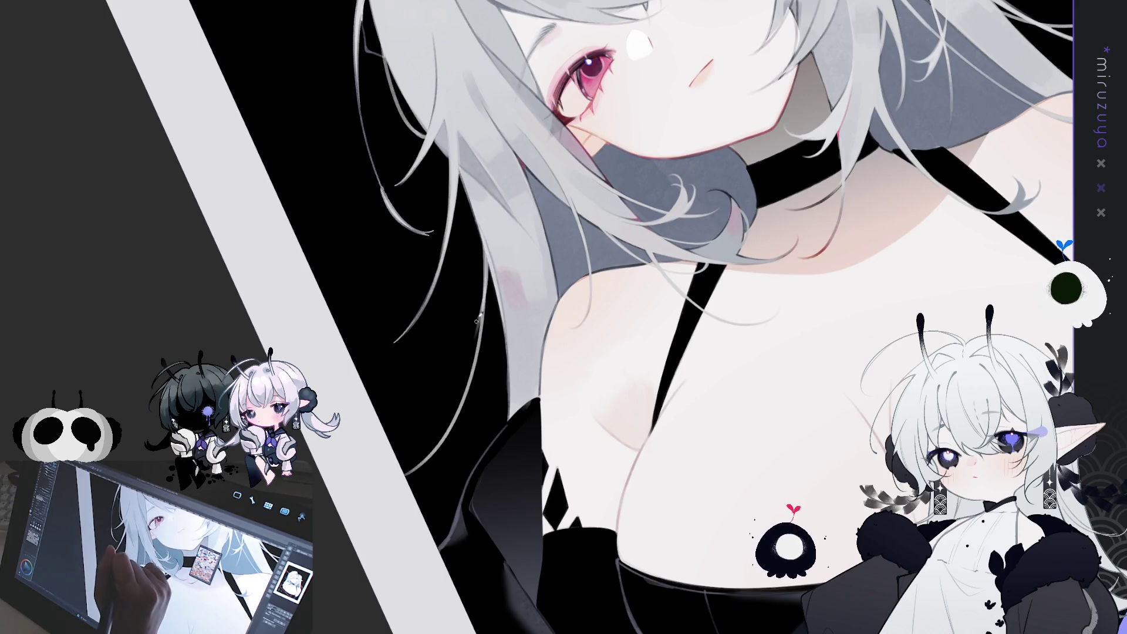
pyautogui.moveTo(488, 241); pyautogui.dragTo(479, 338)
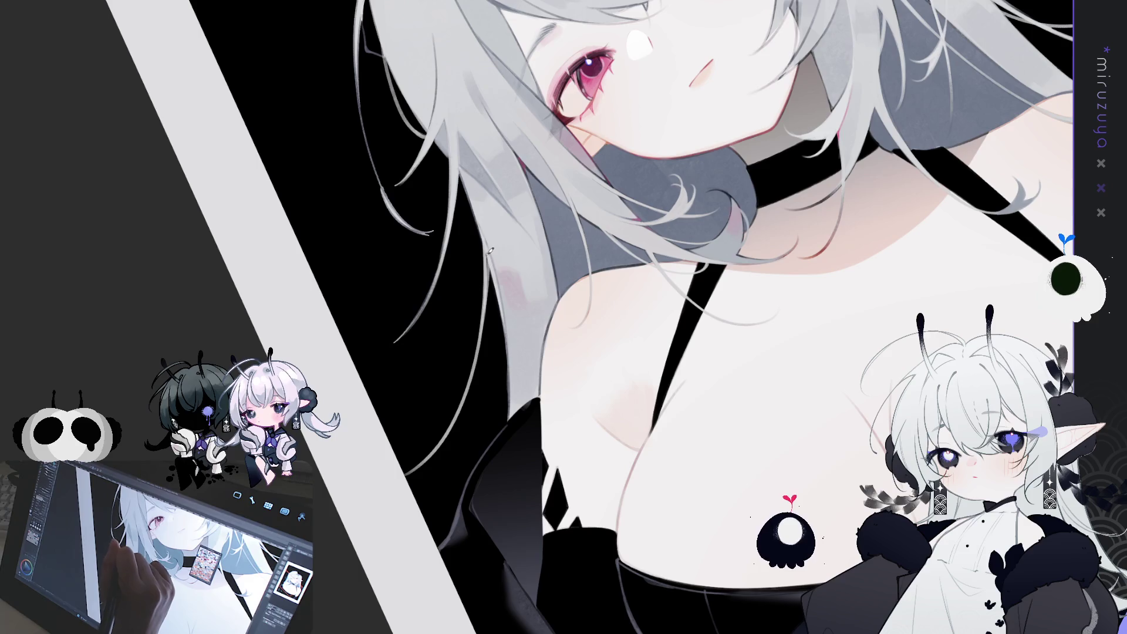
pyautogui.moveTo(488, 263); pyautogui.dragTo(468, 390)
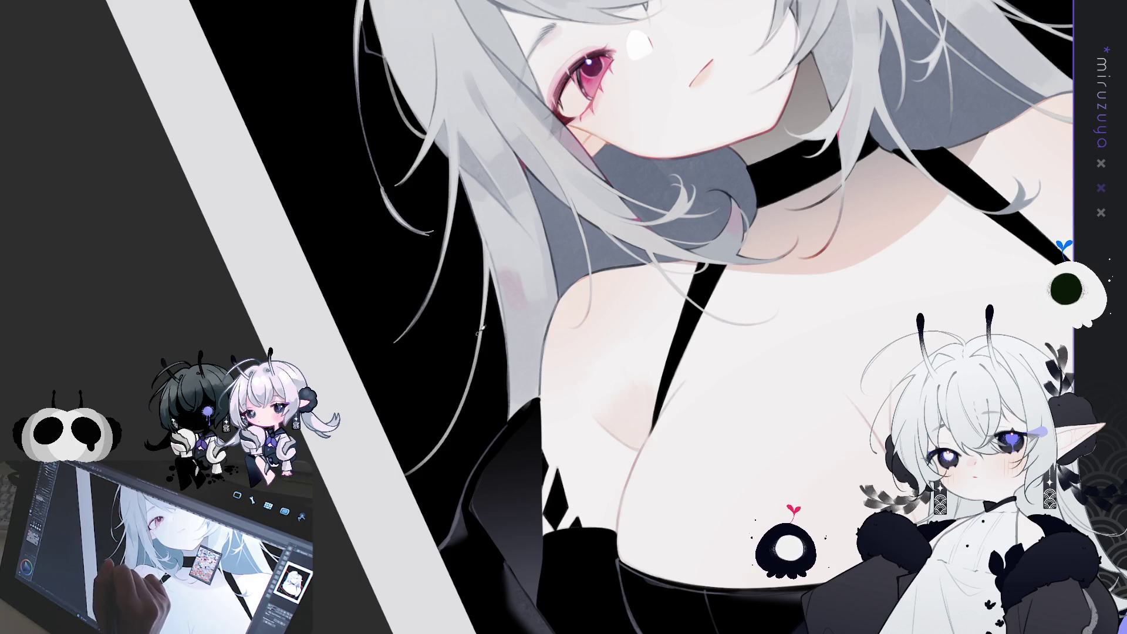
pyautogui.hotkey('ctrl', '-')
# Brush a light strand at the hair's outer edge, then redraw the second strand longer after undoing it.
pyautogui.press('v')
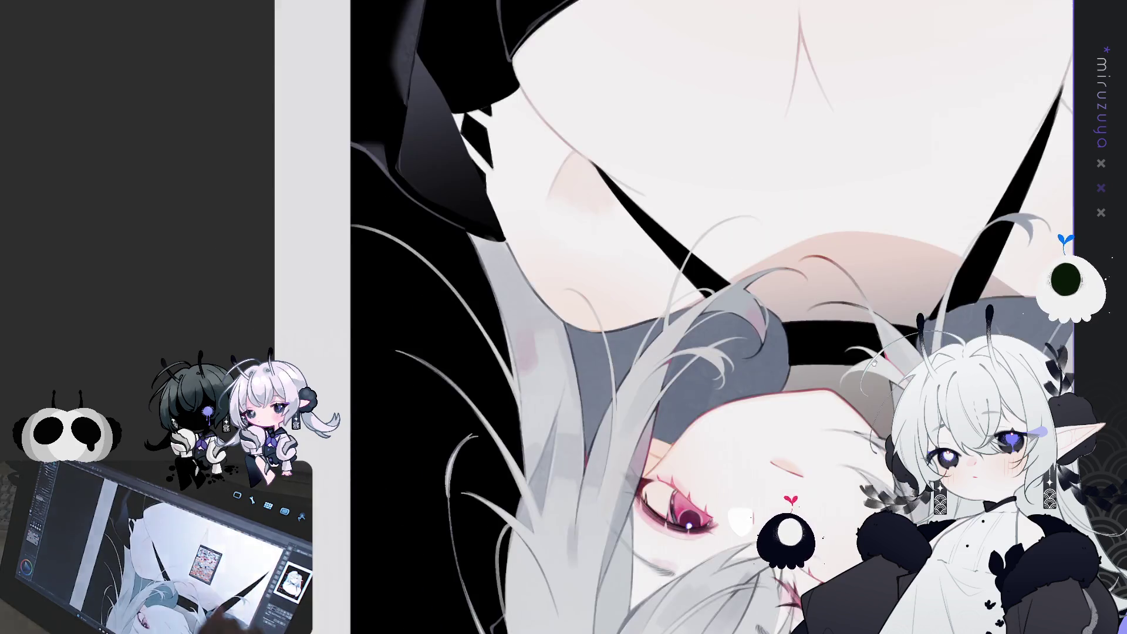
pyautogui.press('v')
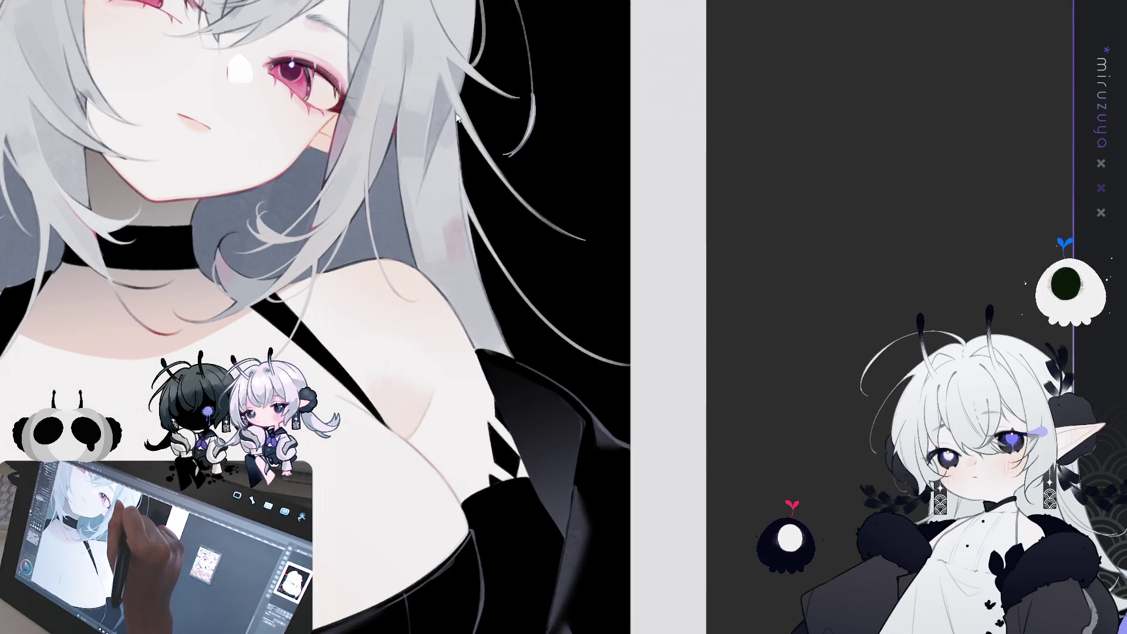
pyautogui.moveTo(458, 108); pyautogui.dragTo(468, 192)
pyautogui.moveTo(461, 150); pyautogui.dragTo(493, 315)
pyautogui.hotkey('ctrl', 'z')
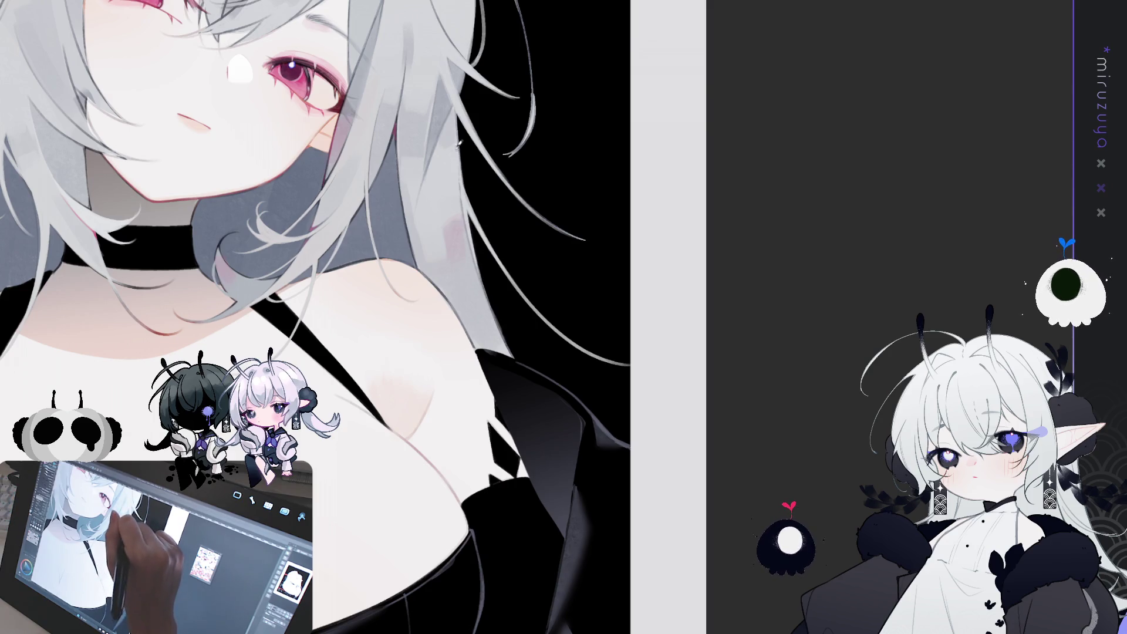
pyautogui.moveTo(458, 135)
pyautogui.mouseDown()
pyautogui.moveTo(510, 346)
pyautogui.moveTo(490, 246)
pyautogui.mouseUp()
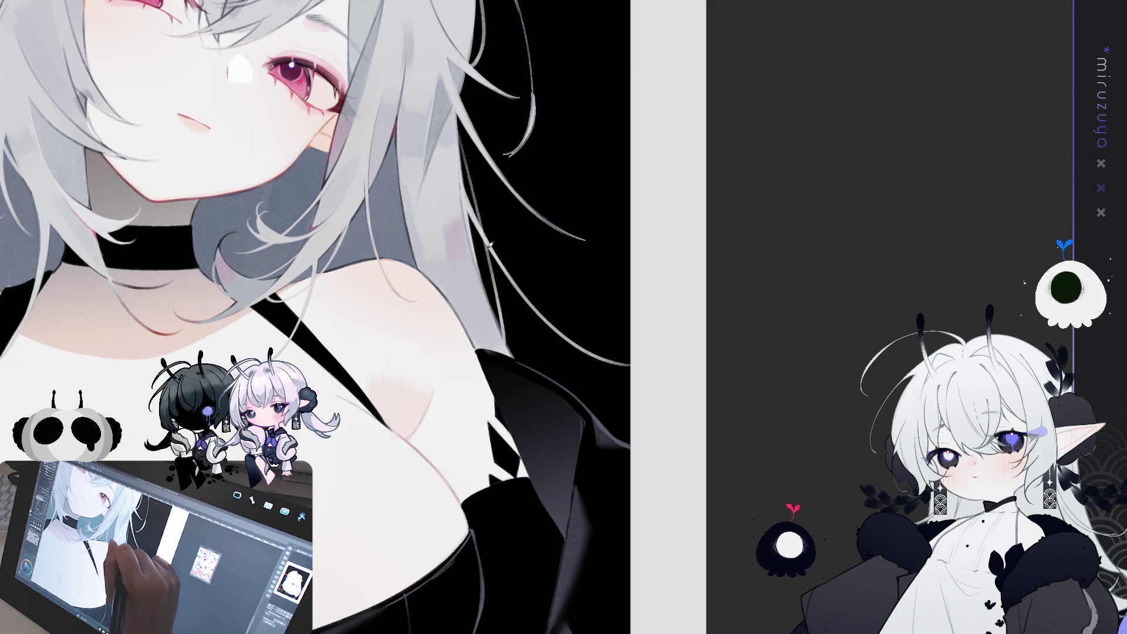
pyautogui.scroll(2, 584, 281)
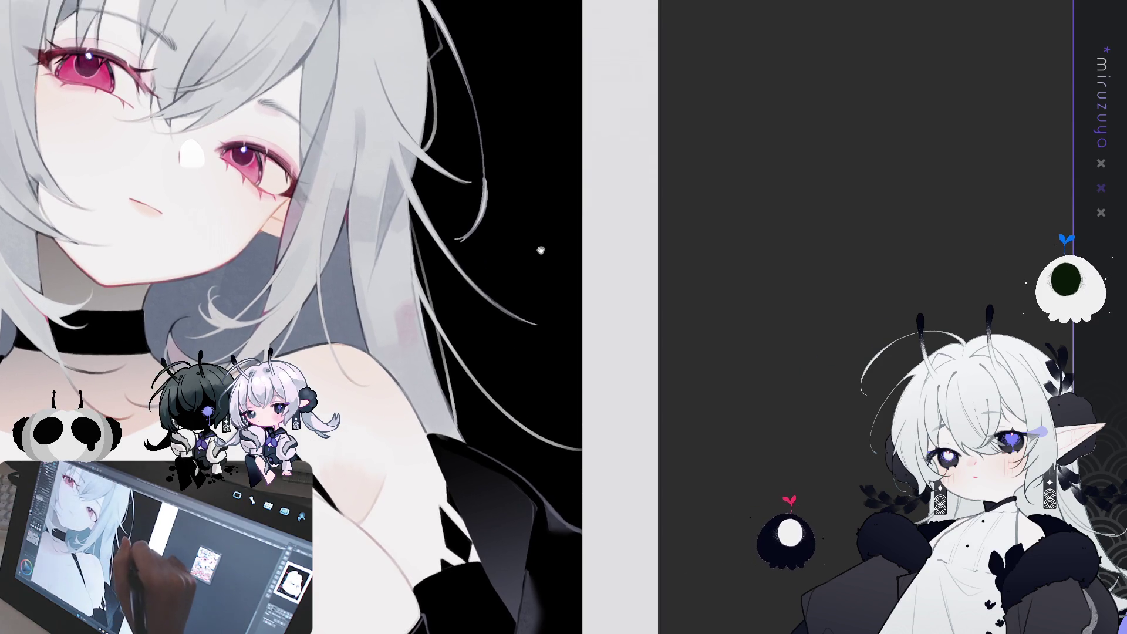
pyautogui.scroll(2, 540, 249)
pyautogui.hscroll(-5, 564, 316)
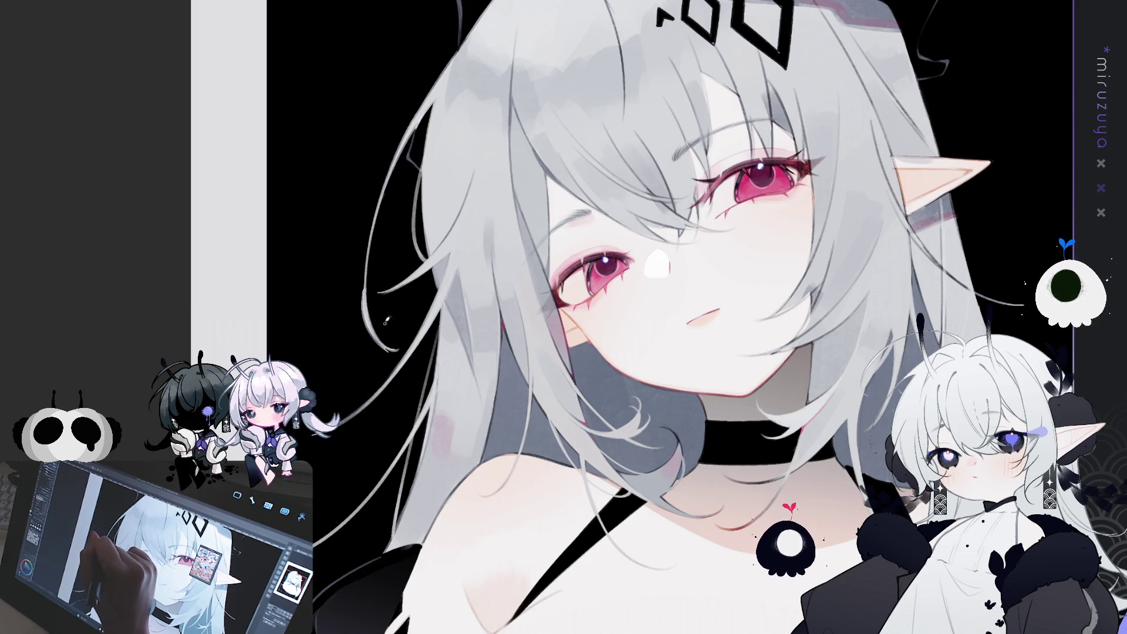
# Paint two light wispy strands on the left hair, plus a faint stroke nearby in a rotated view.
pyautogui.moveTo(366, 271); pyautogui.dragTo(390, 355)
pyautogui.moveTo(370, 262); pyautogui.dragTo(375, 350)
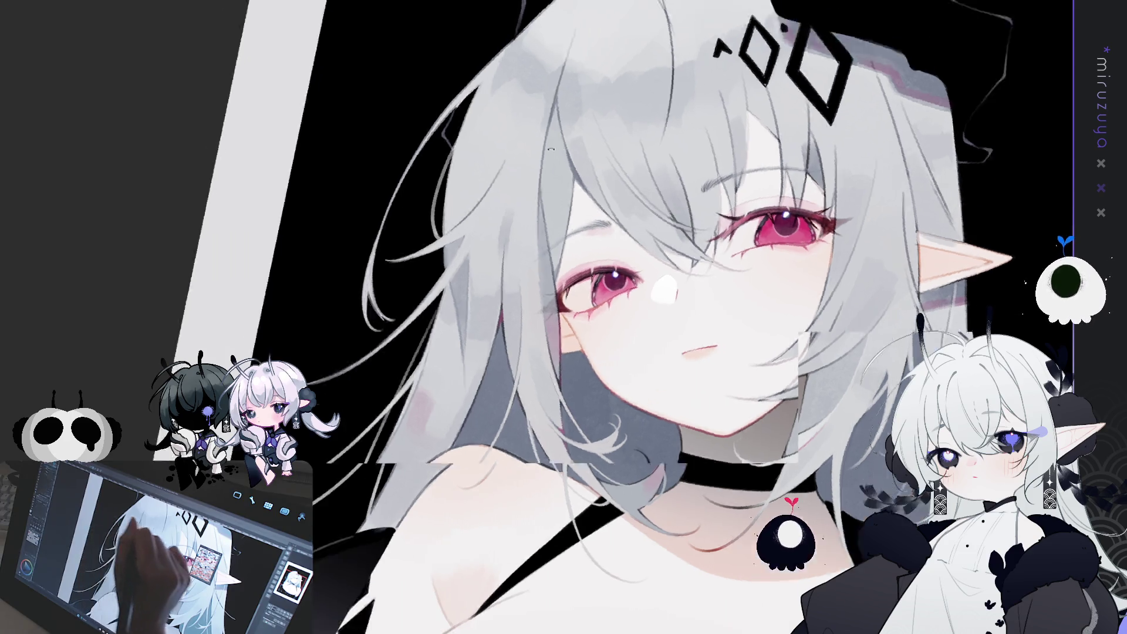
pyautogui.moveTo(382, 259); pyautogui.dragTo(440, 174)
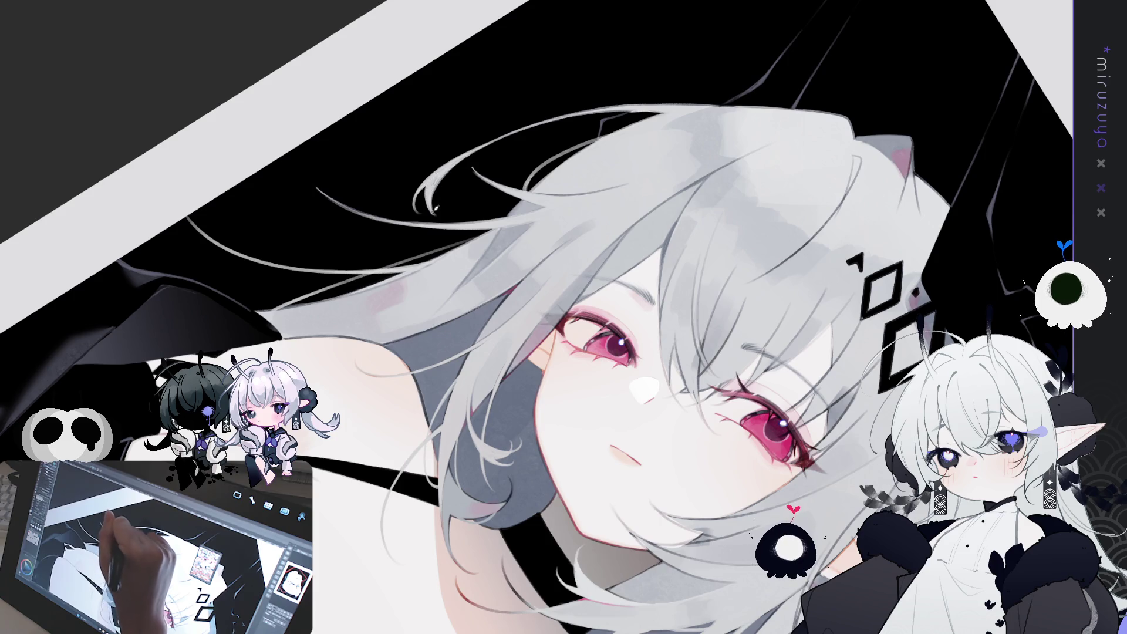
pyautogui.moveTo(443, 216)
pyautogui.mouseDown()
pyautogui.moveTo(434, 202)
pyautogui.moveTo(464, 154)
pyautogui.mouseUp()
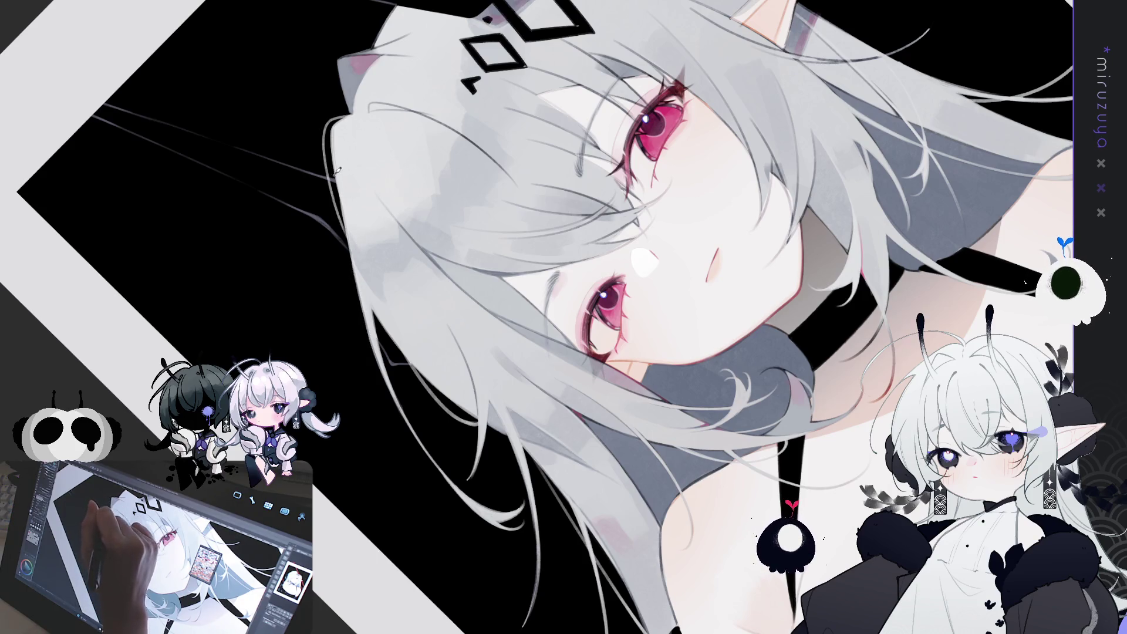
# Draw a thin light strand along the hair's left edge, undoing and redrawing it twice.
pyautogui.moveTo(346, 126); pyautogui.dragTo(353, 315)
pyautogui.hotkey('ctrl', 'z')
pyautogui.moveTo(337, 212); pyautogui.dragTo(384, 352)
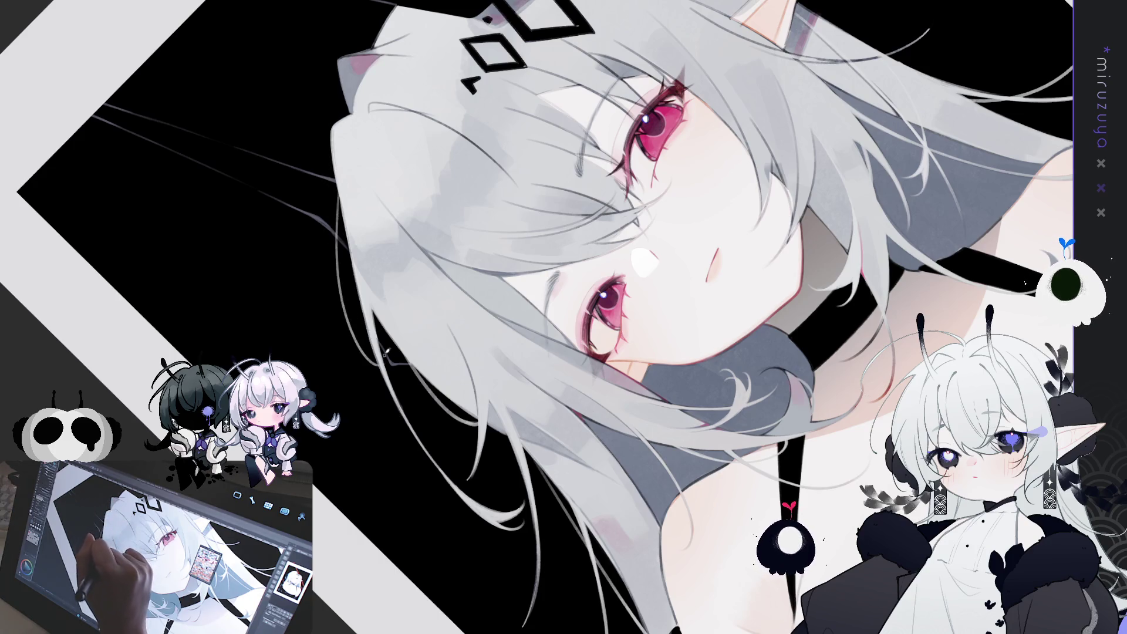
pyautogui.moveTo(344, 205)
pyautogui.mouseDown()
pyautogui.moveTo(341, 254)
pyautogui.moveTo(361, 343)
pyautogui.moveTo(382, 359)
pyautogui.mouseUp()
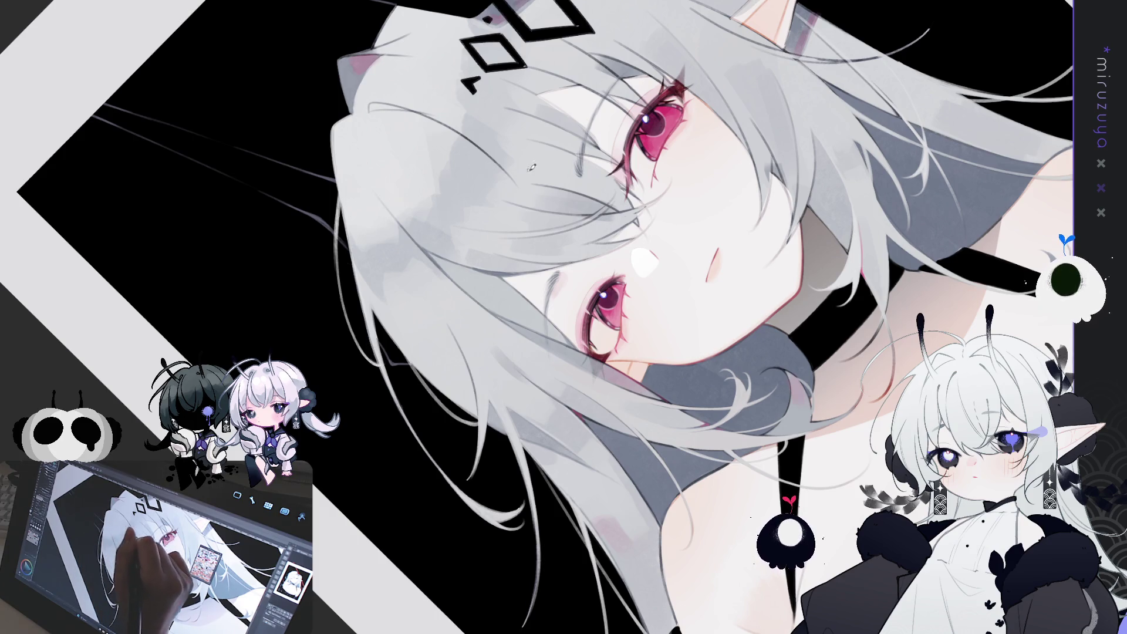
pyautogui.hotkey('ctrl', 'z')
pyautogui.moveTo(343, 189)
pyautogui.mouseDown()
pyautogui.moveTo(345, 324)
pyautogui.moveTo(433, 431)
pyautogui.mouseUp()
pyautogui.moveTo(350, 224); pyautogui.dragTo(345, 274)
# Straighten the canvas view and pan to frame the face and the area above the head.
pyautogui.hotkey('ctrl', '@')
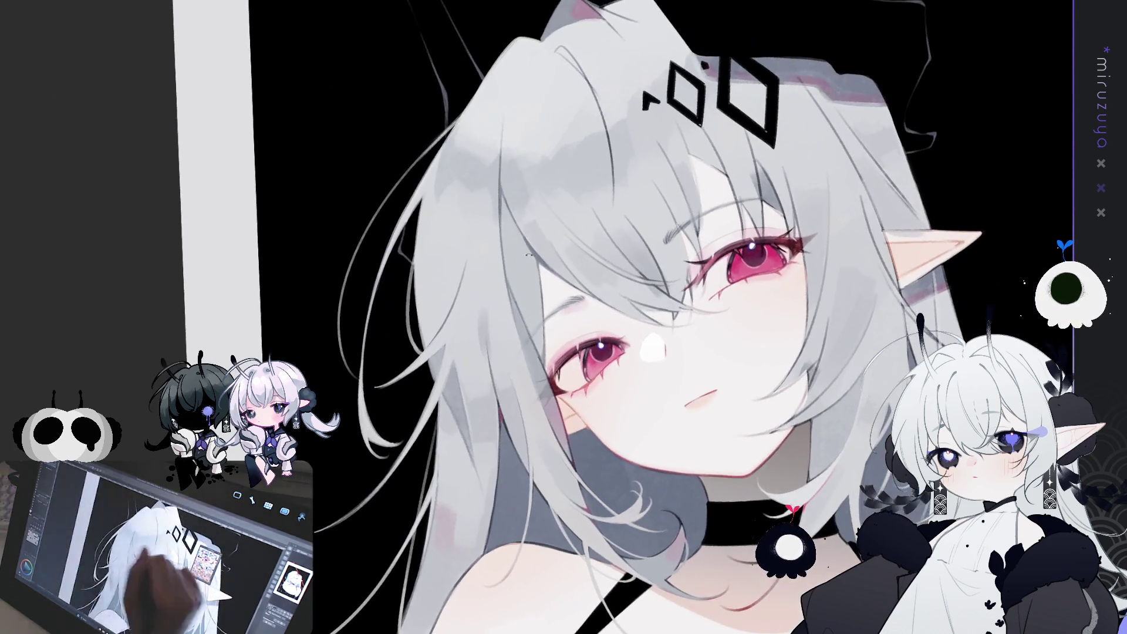
pyautogui.moveTo(517, 208); pyautogui.dragTo(488, 226)
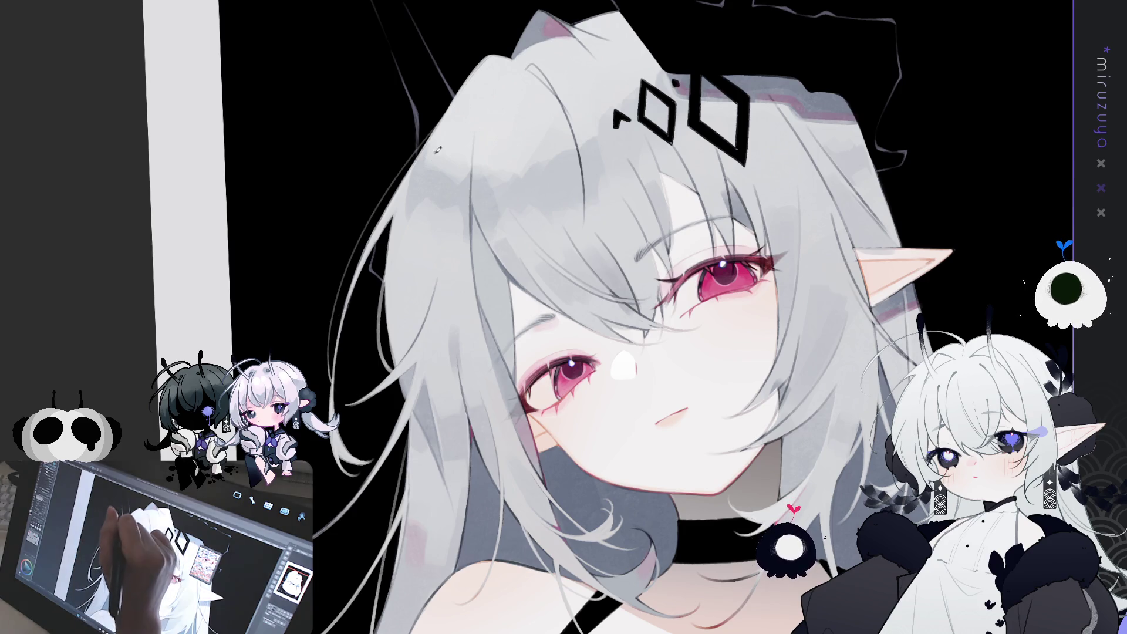
pyautogui.moveTo(473, 132); pyautogui.dragTo(427, 173)
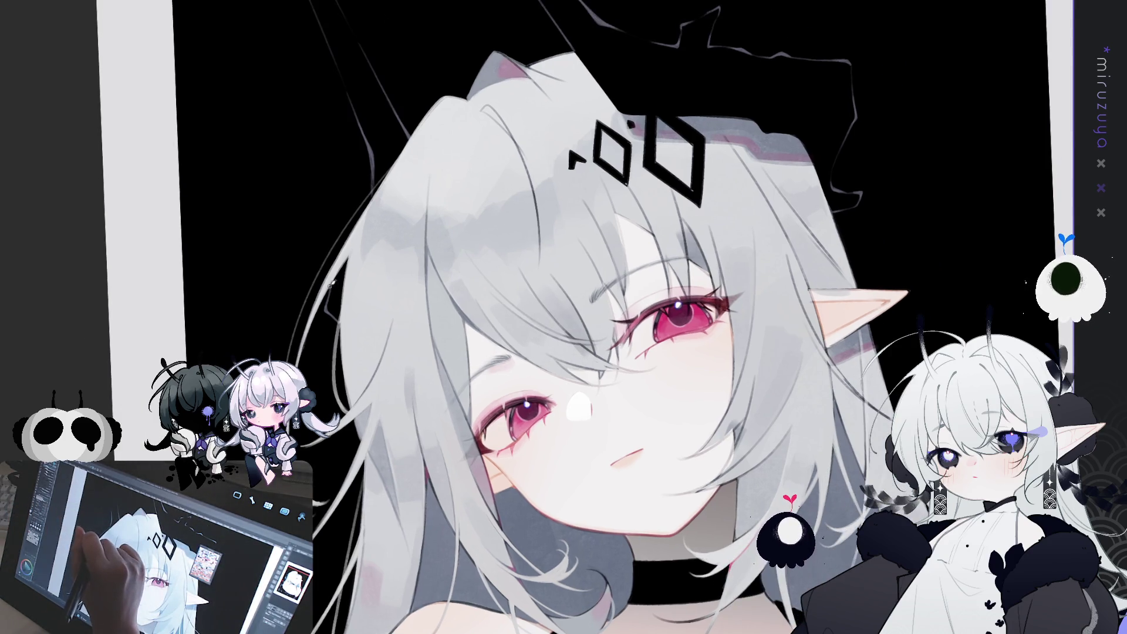
pyautogui.scroll(-3, 352, 301)
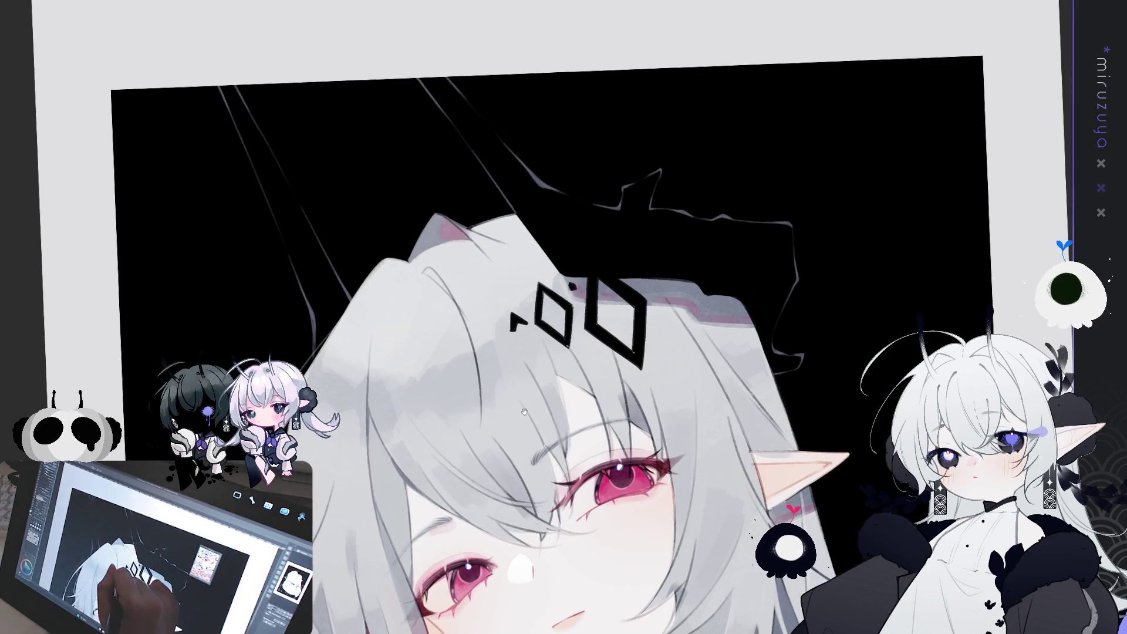
# Rotate the view toward the ear and paint short dark strokes along its edge.
pyautogui.scroll(3, 47, 266)
pyautogui.moveTo(705, 316)
pyautogui.mouseDown()
pyautogui.moveTo(686, 375)
pyautogui.moveTo(634, 434)
pyautogui.moveTo(557, 463)
pyautogui.mouseUp()
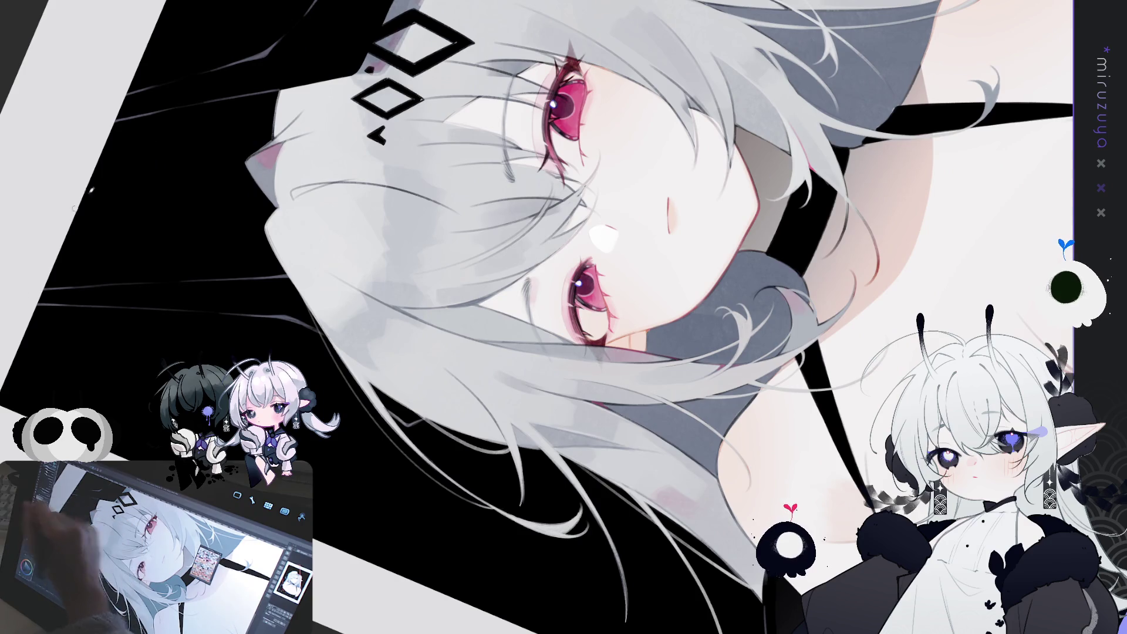
pyautogui.moveTo(280, 217)
pyautogui.mouseDown()
pyautogui.moveTo(291, 253)
pyautogui.moveTo(285, 219)
pyautogui.mouseUp()
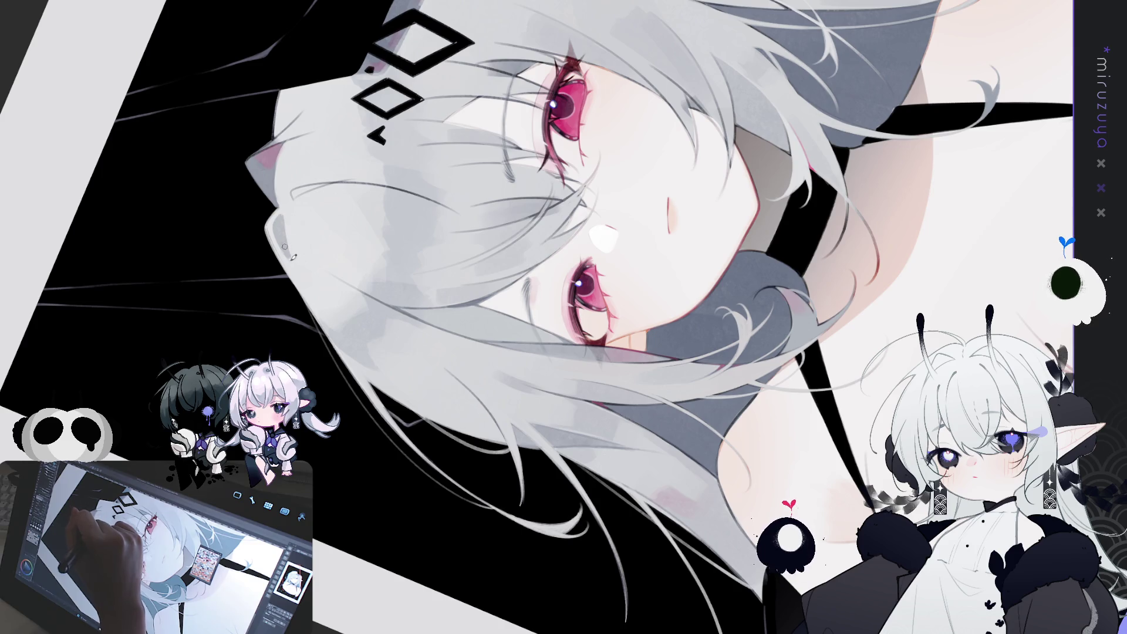
# Mirror the view and paint two light strands flowing down the hair on the left.
pyautogui.moveTo(557, 463); pyautogui.dragTo(675, 329)
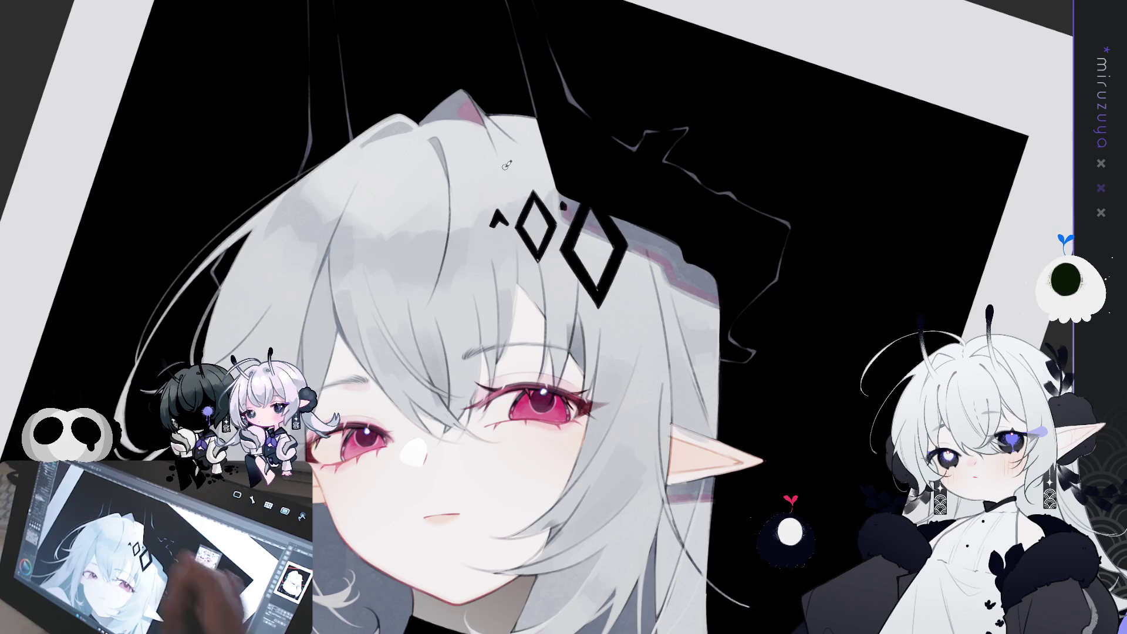
pyautogui.press('h')
pyautogui.moveTo(870, 338); pyautogui.dragTo(536, 315)
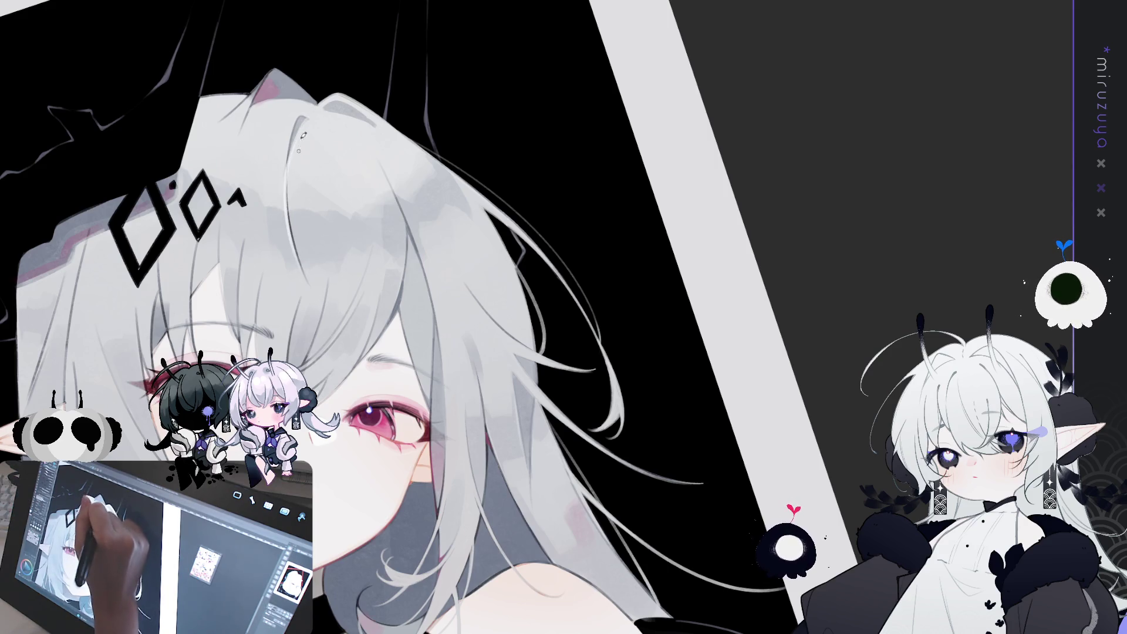
pyautogui.moveTo(298, 130); pyautogui.dragTo(291, 244)
pyautogui.moveTo(292, 166); pyautogui.dragTo(294, 263)
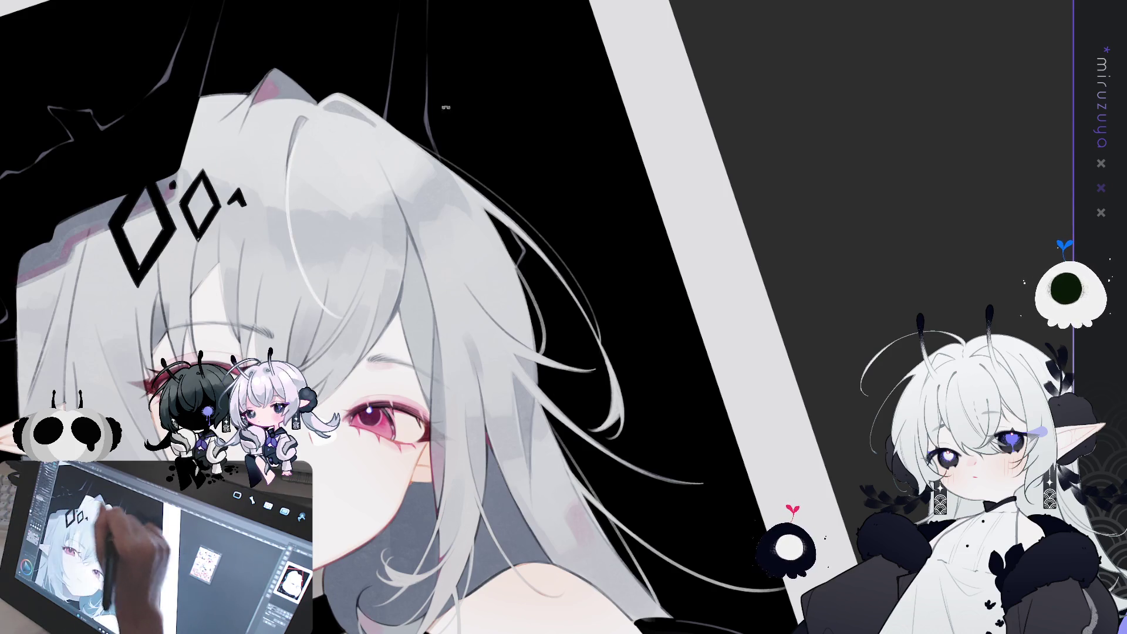
pyautogui.moveTo(446, 107); pyautogui.dragTo(444, 151)
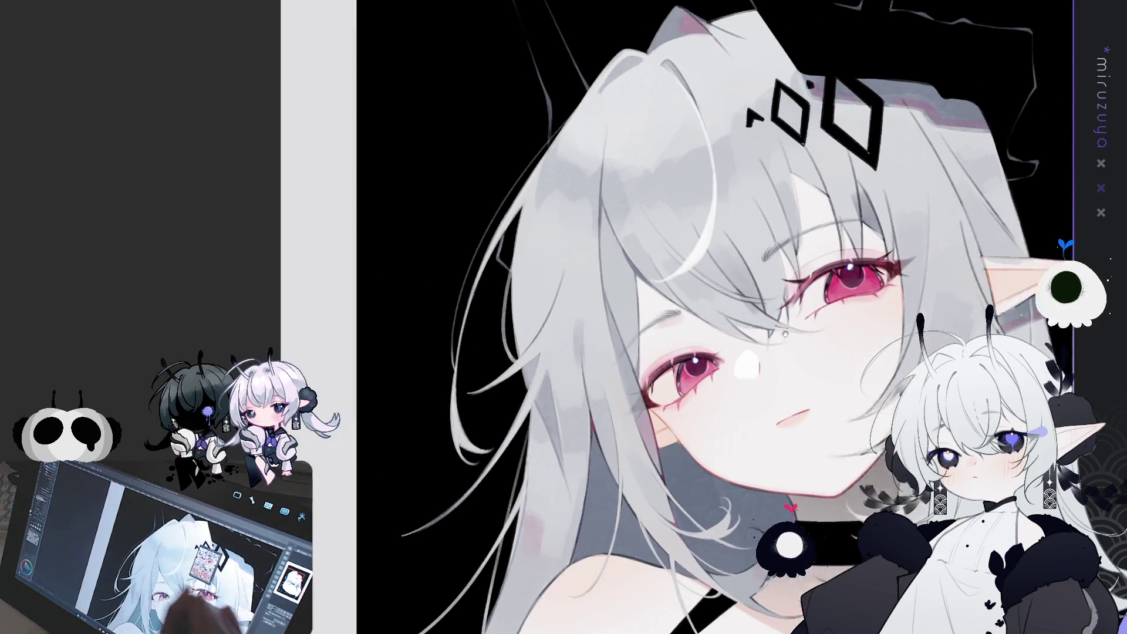
pyautogui.moveTo(785, 334); pyautogui.dragTo(464, 437)
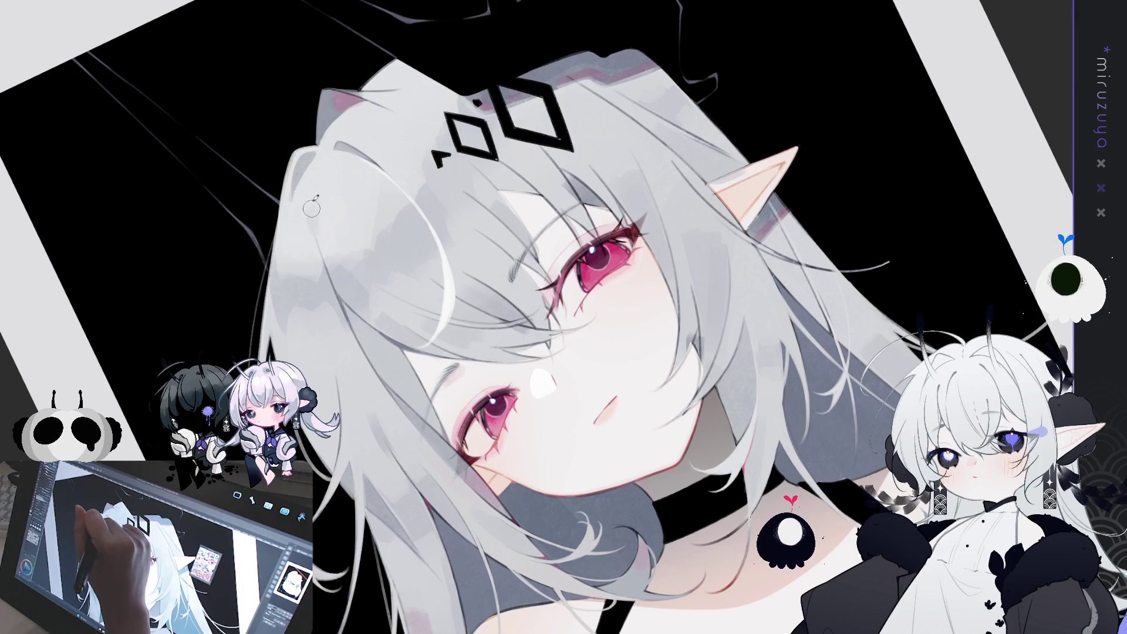
pyautogui.moveTo(406, 206)
pyautogui.mouseDown()
pyautogui.moveTo(762, 234)
pyautogui.moveTo(536, 315)
pyautogui.moveTo(437, 124)
pyautogui.mouseUp()
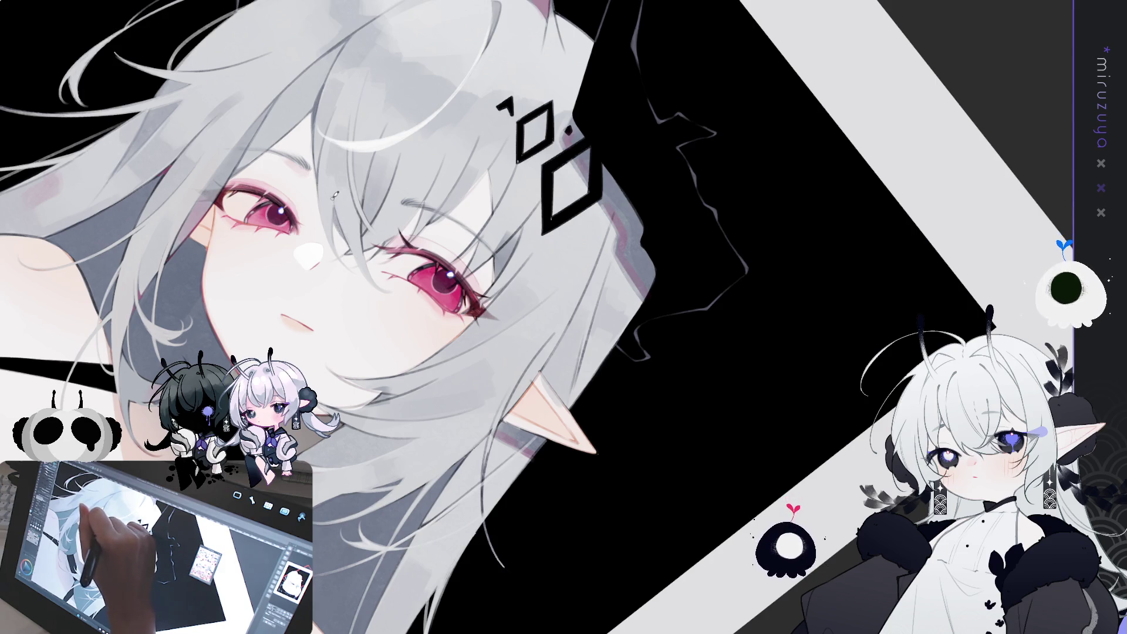
pyautogui.moveTo(344, 257); pyautogui.dragTo(654, 385)
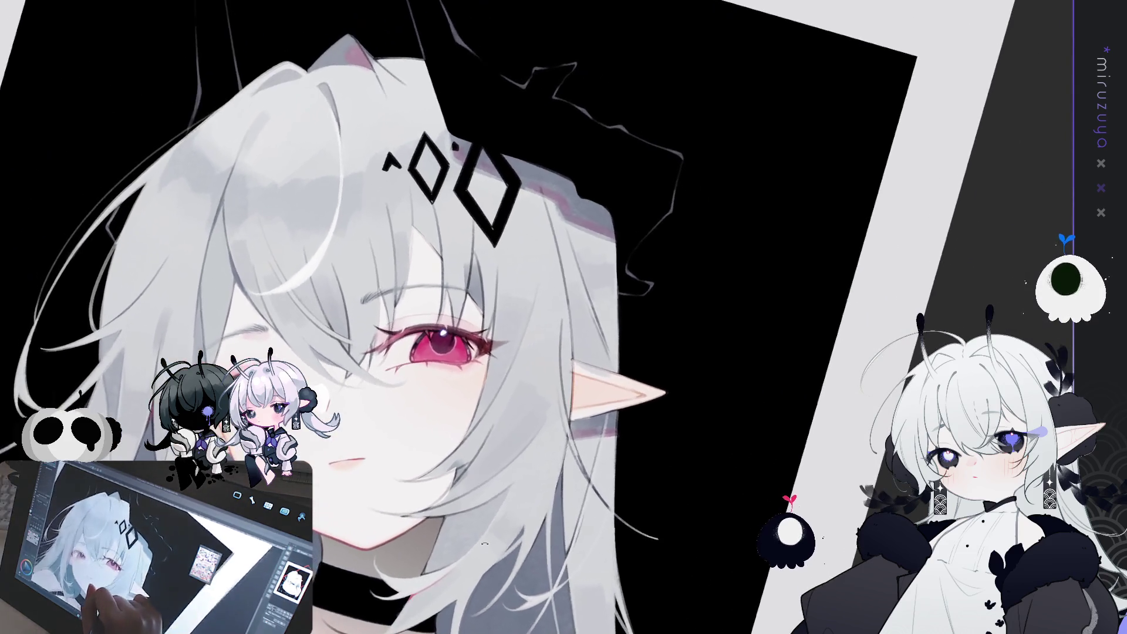
pyautogui.press('h')
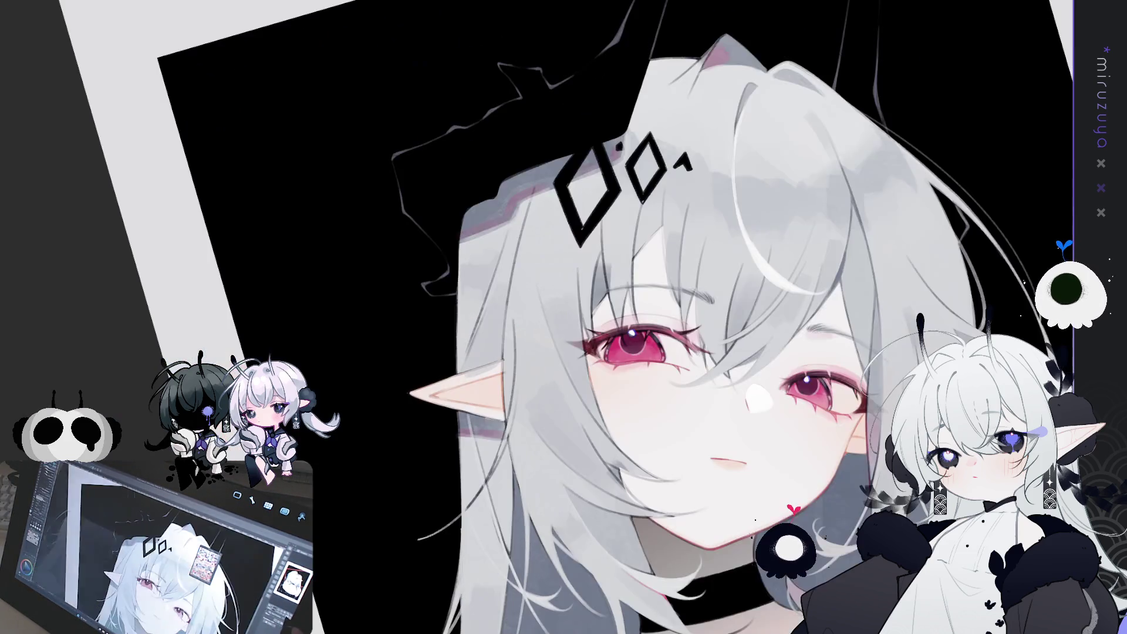
pyautogui.moveTo(654, 384); pyautogui.dragTo(790, 470)
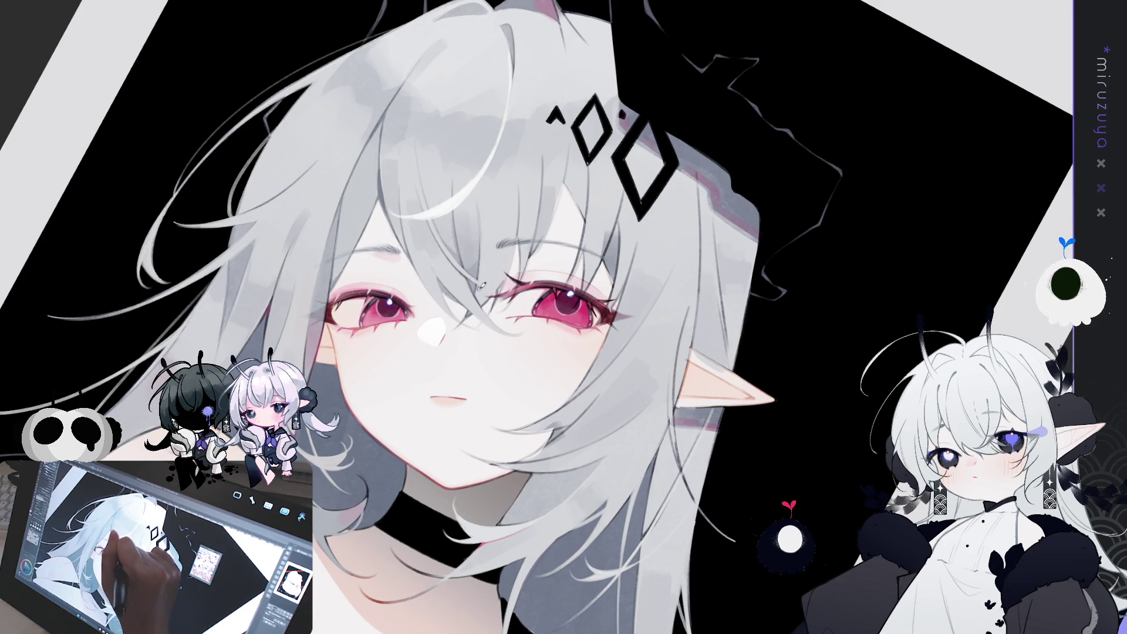
pyautogui.press('-')
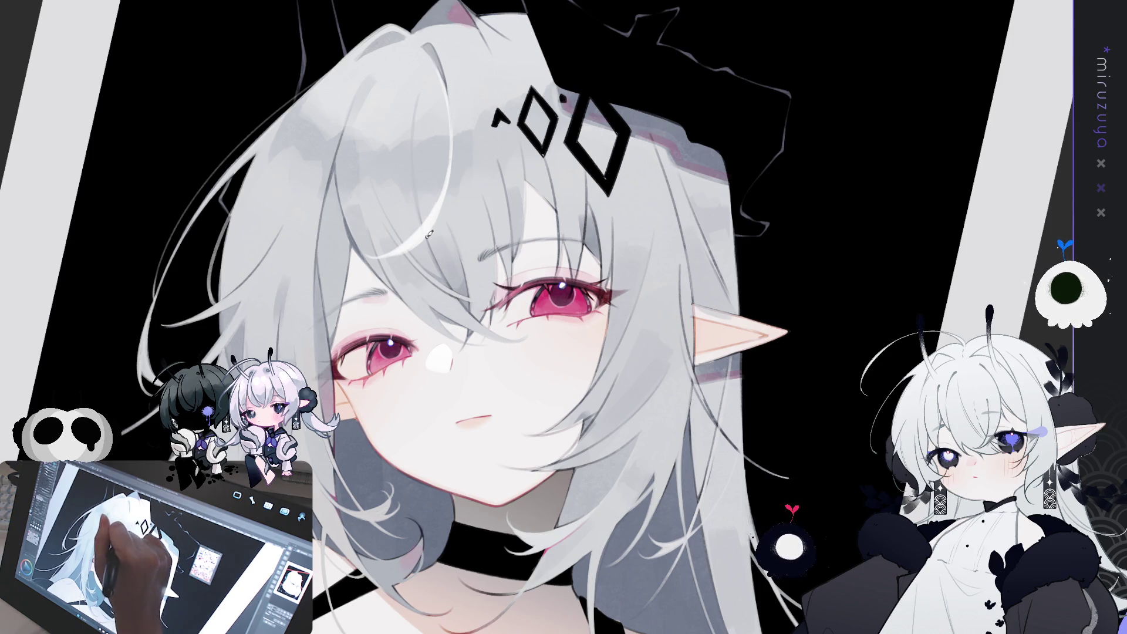
pyautogui.hotkey('ctrl', '0')
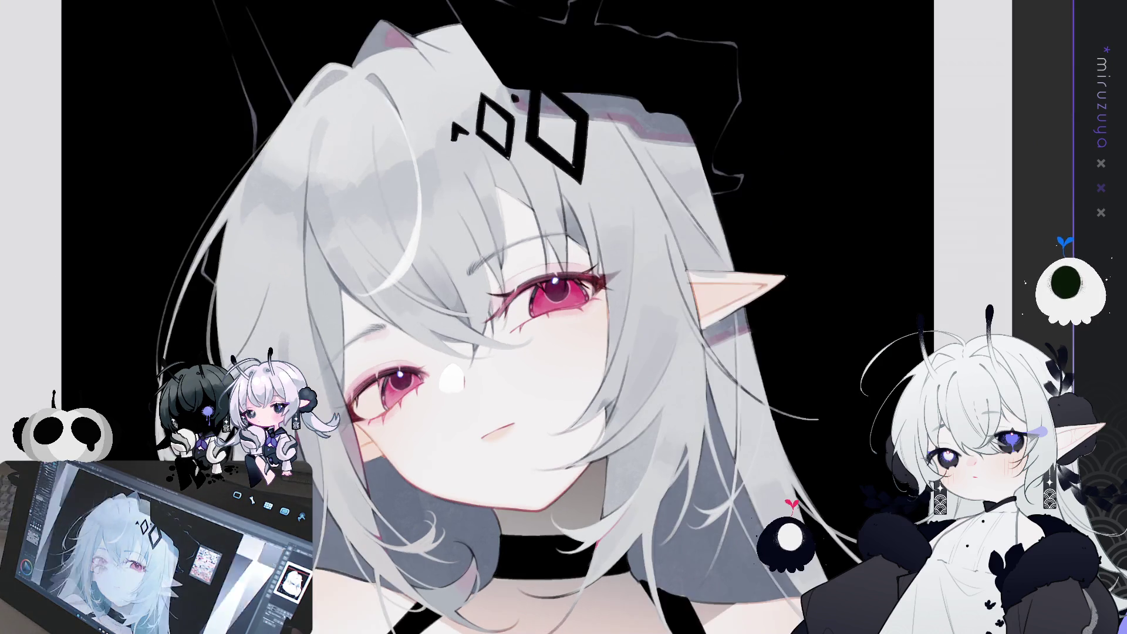
pyautogui.hotkey('ctrl', 'shift', 'v')
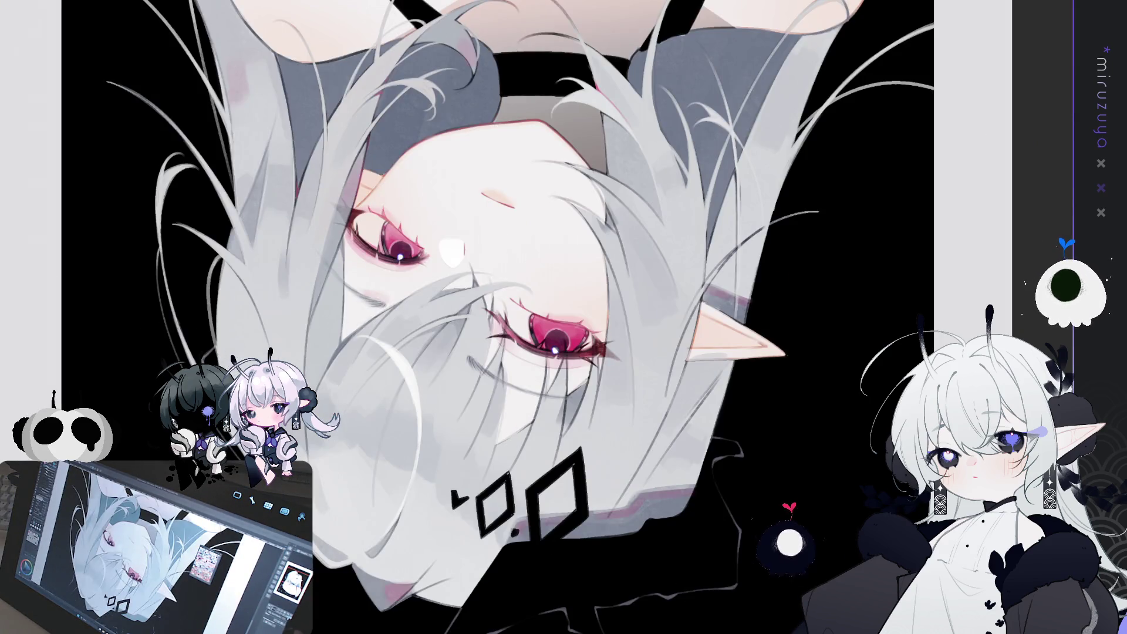
pyautogui.hotkey('ctrl', 'shift', 'v')
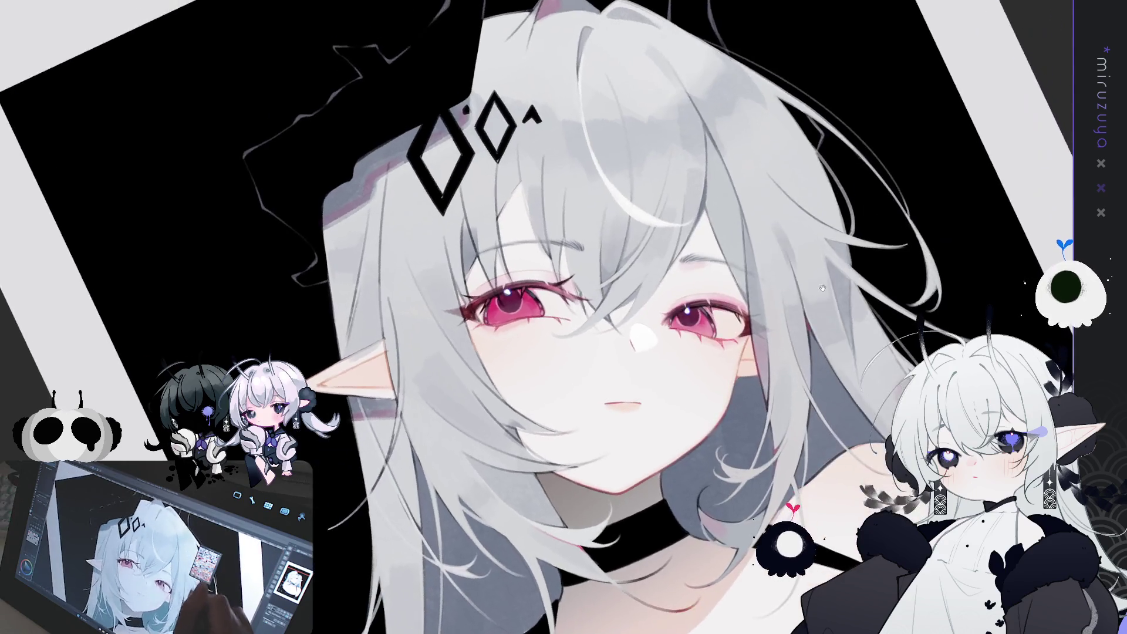
pyautogui.moveTo(822, 287); pyautogui.dragTo(599, 282)
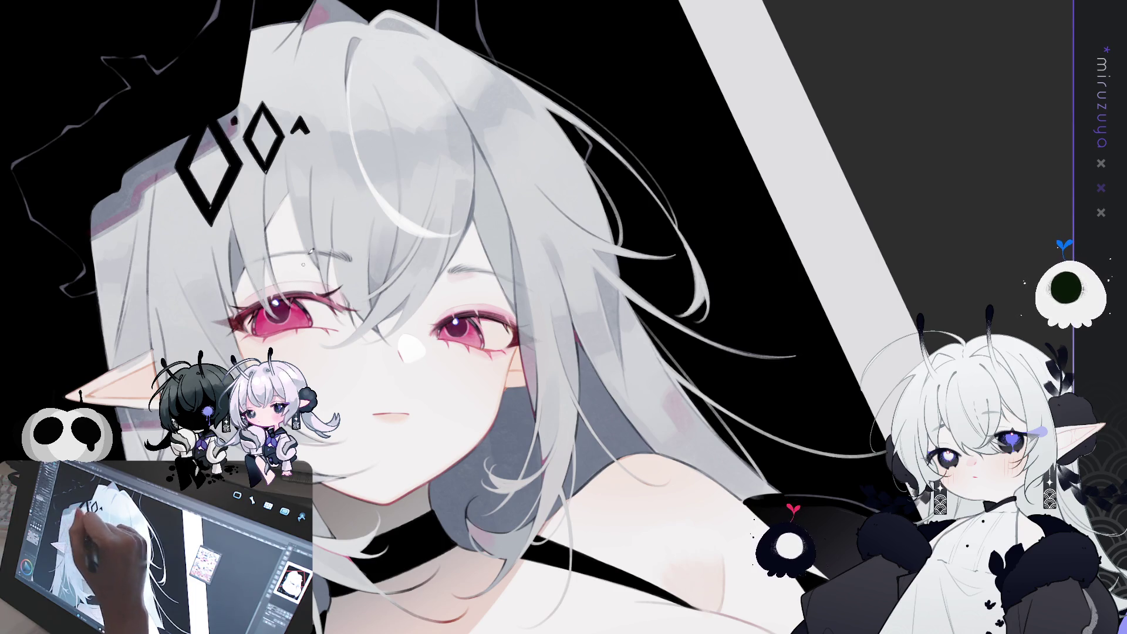
pyautogui.press('h')
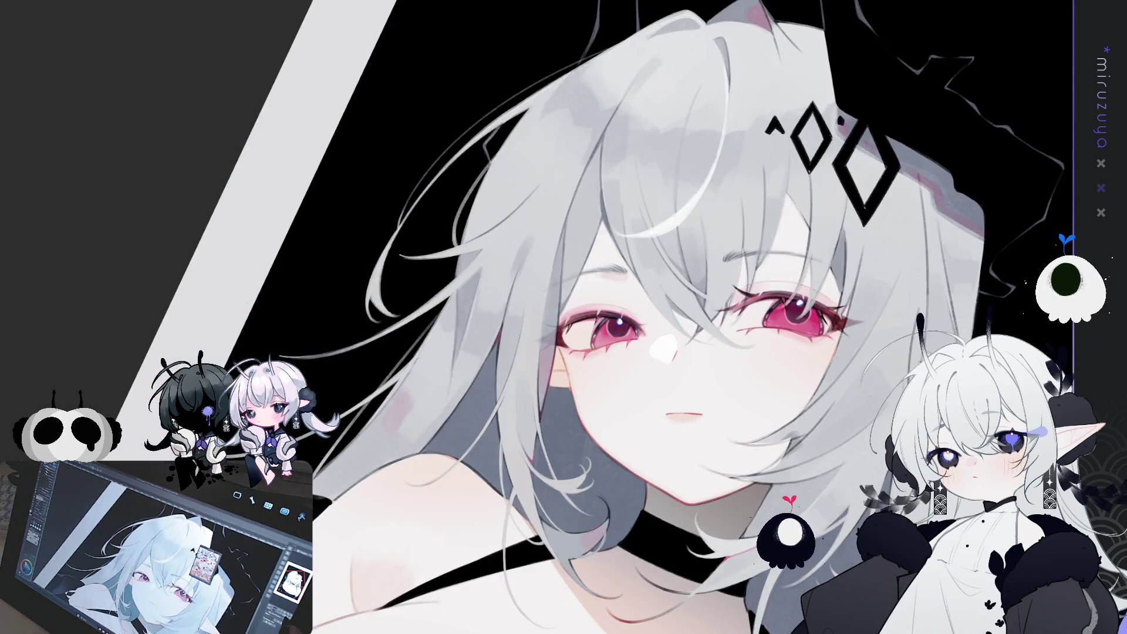
pyautogui.press('h')
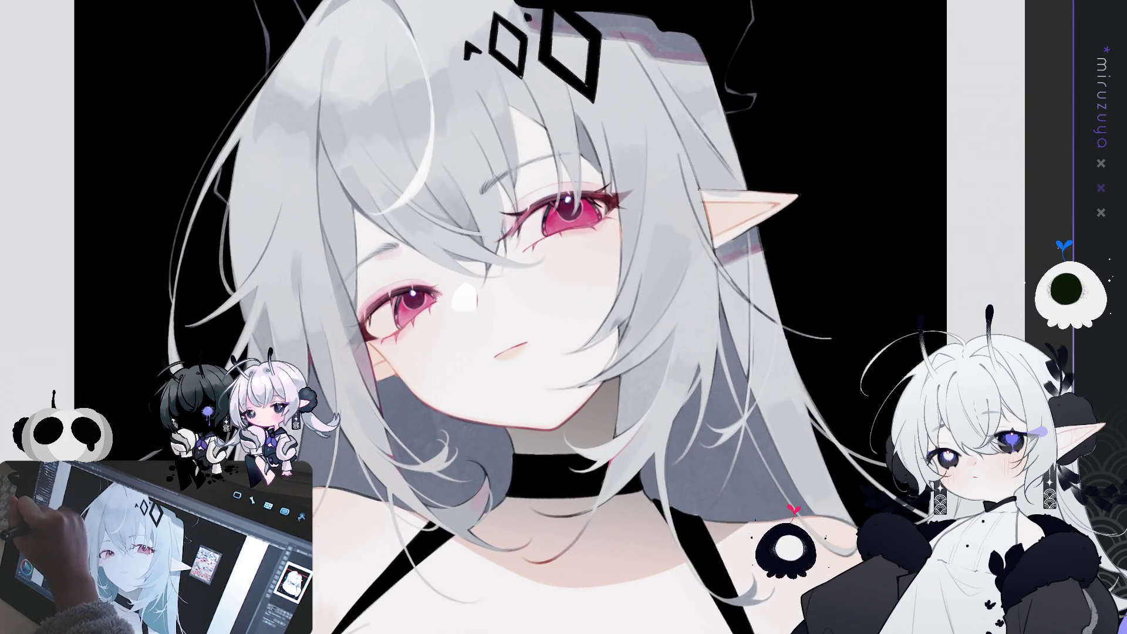
pyautogui.moveTo(321, 32); pyautogui.dragTo(335, 97)
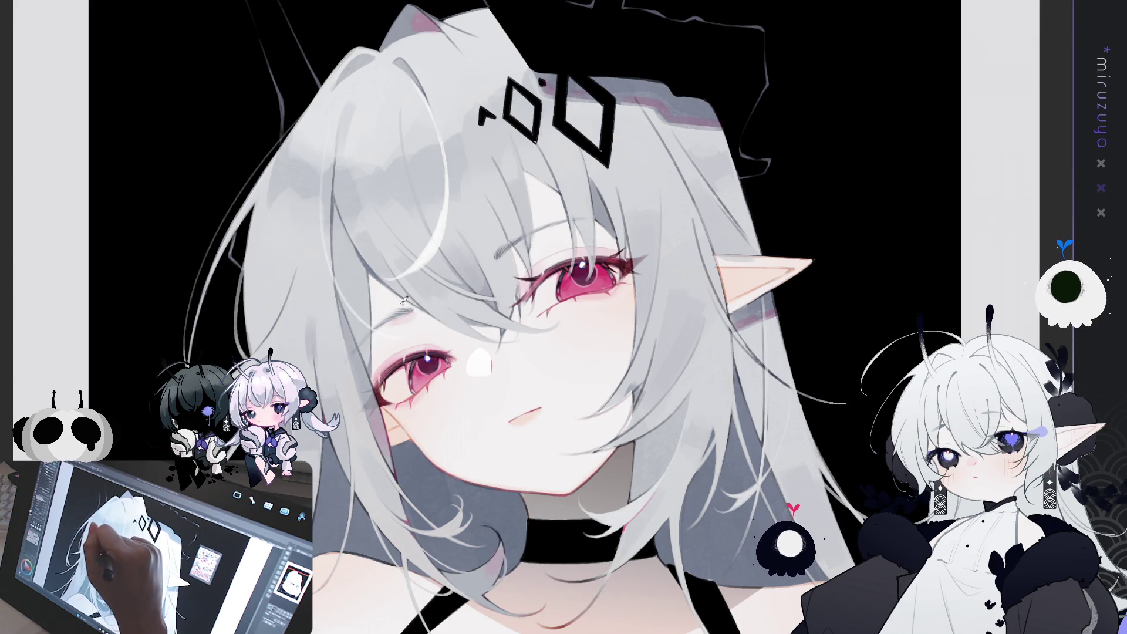
pyautogui.moveTo(329, 194); pyautogui.dragTo(362, 171)
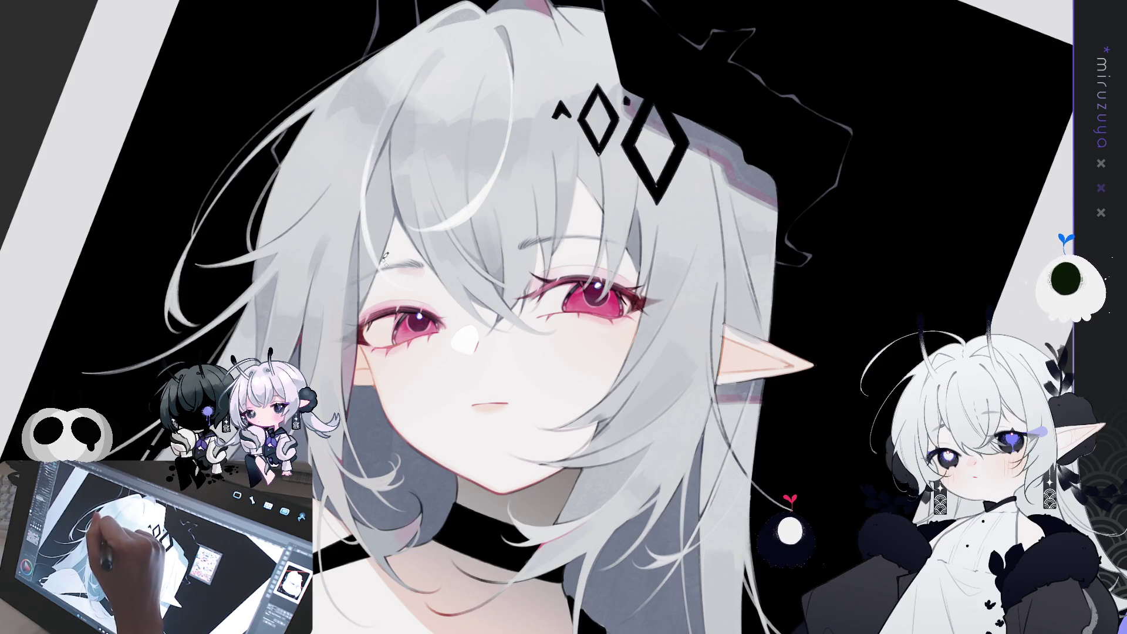
pyautogui.moveTo(506, 311); pyautogui.dragTo(528, 265)
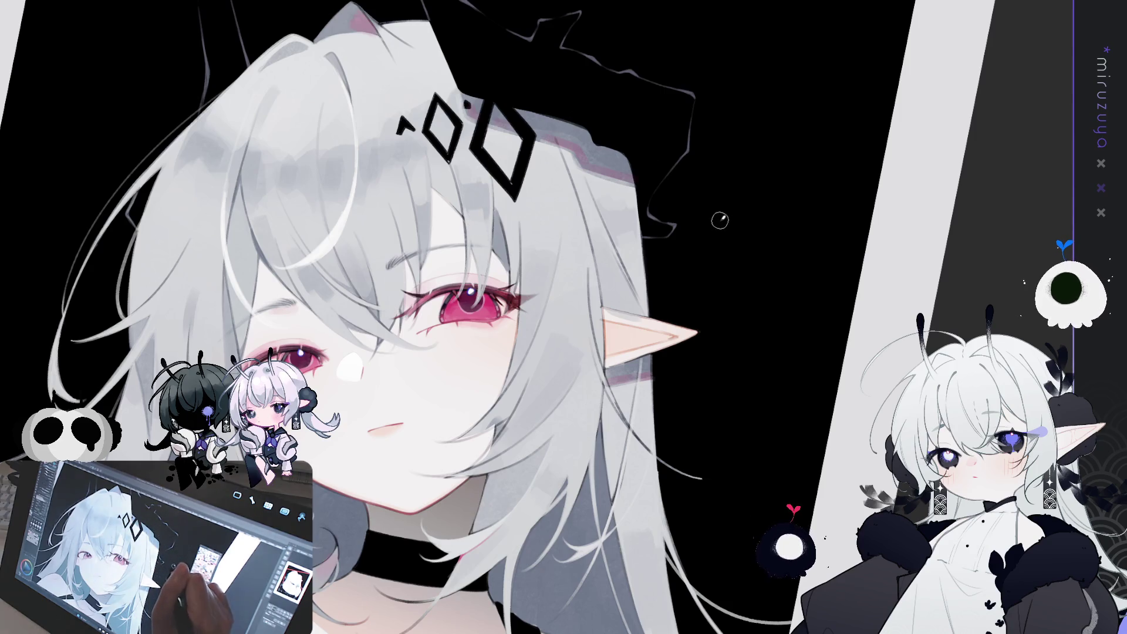
pyautogui.hotkey('ctrl', '0')
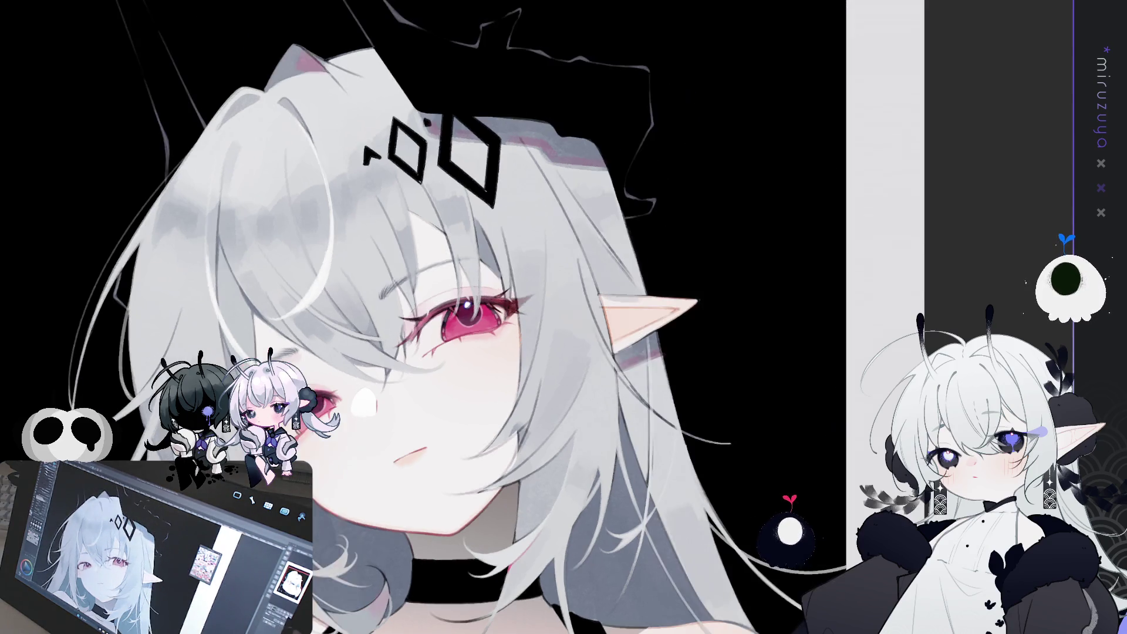
# Zoom and rotate onto the face beside the ear, then paint a thin dark strand on the hair edge.
pyautogui.press('h')
pyautogui.press('h')
pyautogui.moveTo(692, 512); pyautogui.dragTo(529, 364)
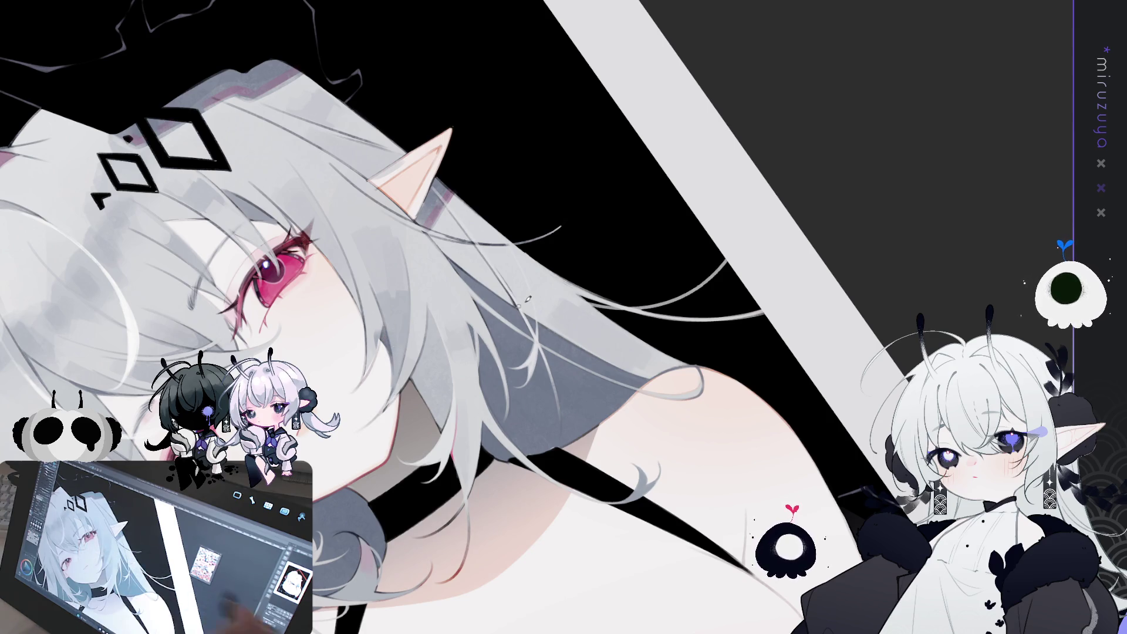
pyautogui.hotkey('ctrl', '@')
pyautogui.moveTo(590, 431); pyautogui.dragTo(273, 477)
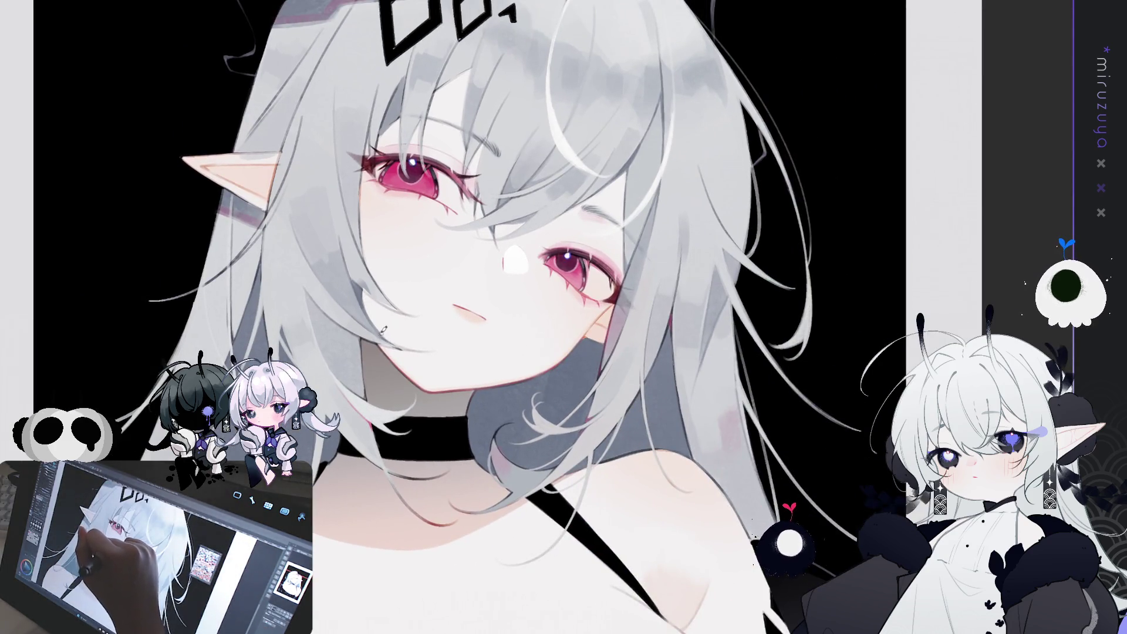
pyautogui.press('^')
pyautogui.press('^')
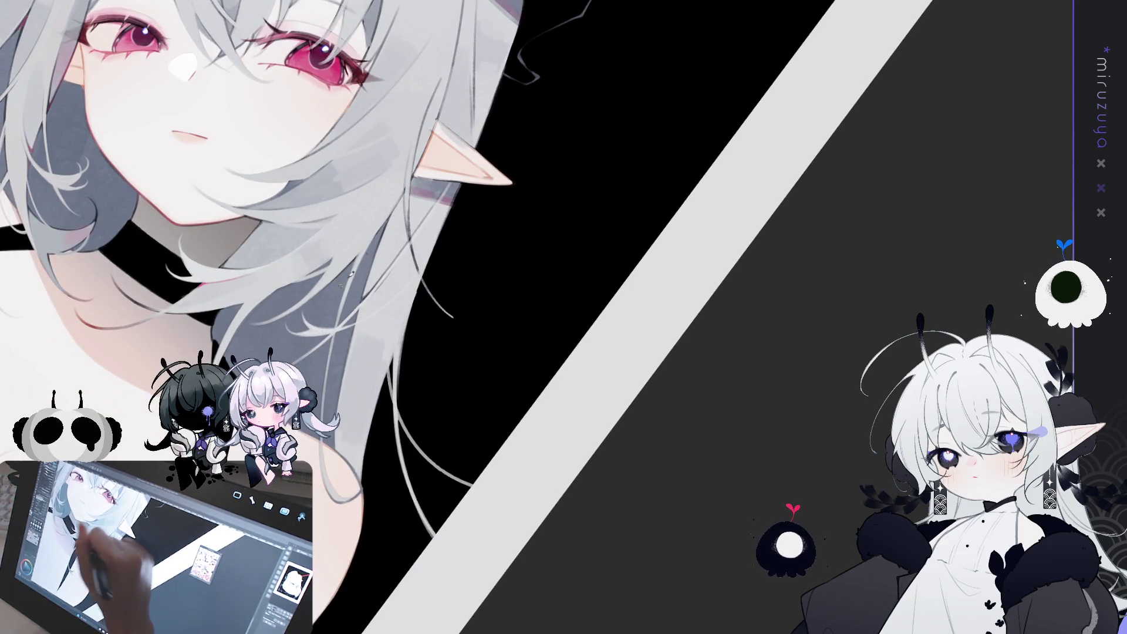
pyautogui.moveTo(413, 149); pyautogui.dragTo(439, 303)
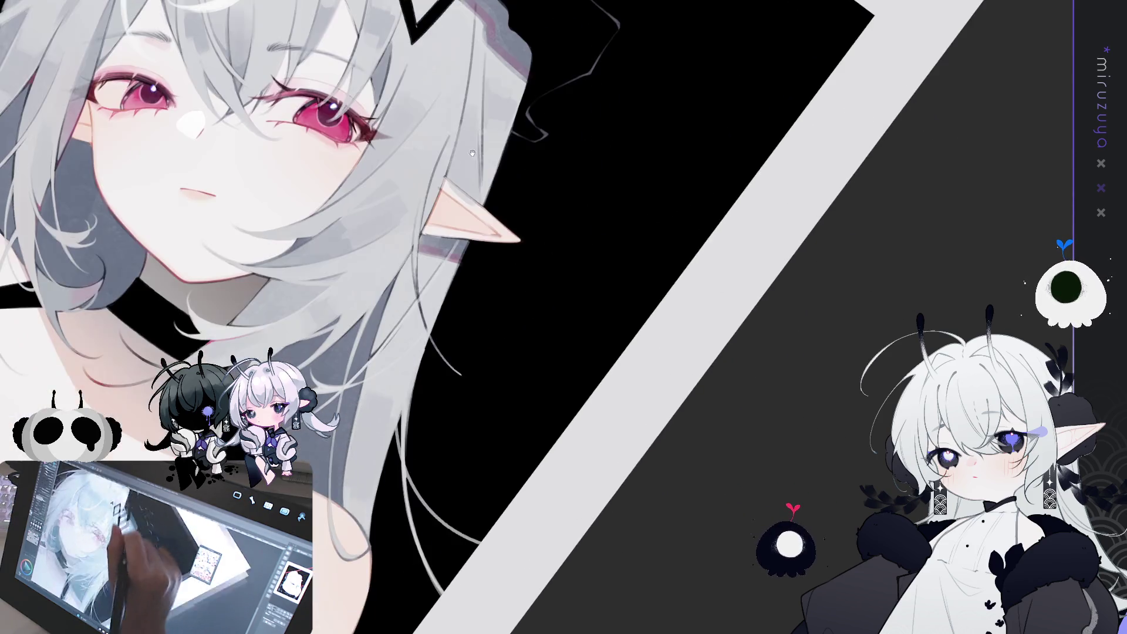
# Paint three light strands falling below the ear, redoing the first, plus a faint stroke beside it.
pyautogui.moveTo(422, 195); pyautogui.dragTo(461, 369)
pyautogui.hotkey('ctrl', 'z')
pyautogui.moveTo(421, 197); pyautogui.dragTo(457, 365)
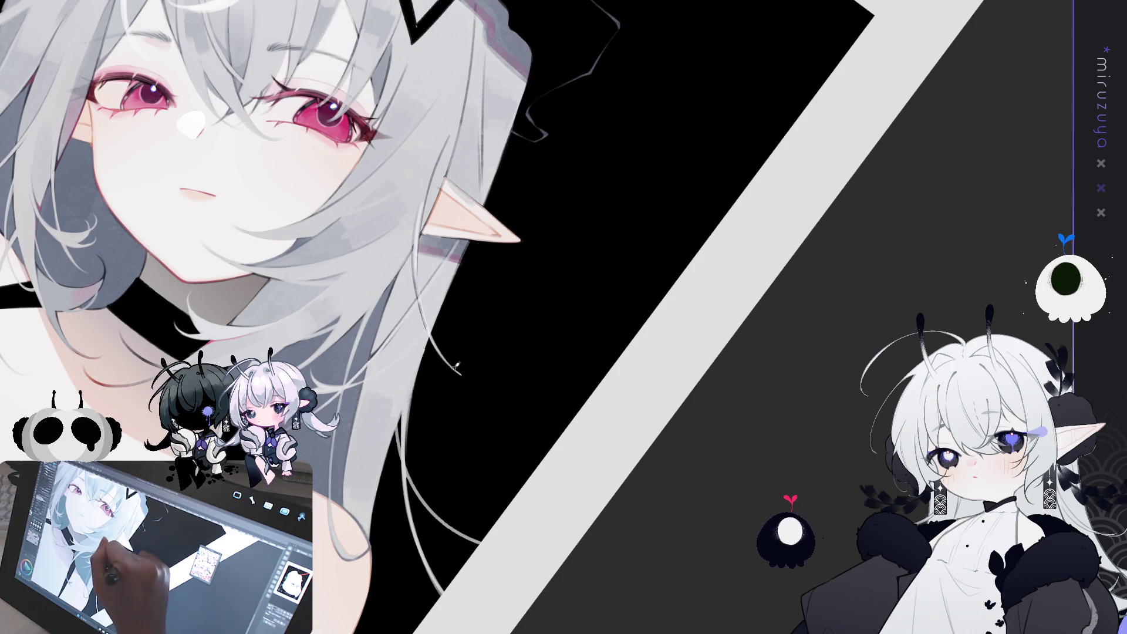
pyautogui.moveTo(422, 202)
pyautogui.mouseDown()
pyautogui.moveTo(440, 342)
pyautogui.moveTo(493, 385)
pyautogui.mouseUp()
pyautogui.moveTo(417, 247); pyautogui.dragTo(444, 351)
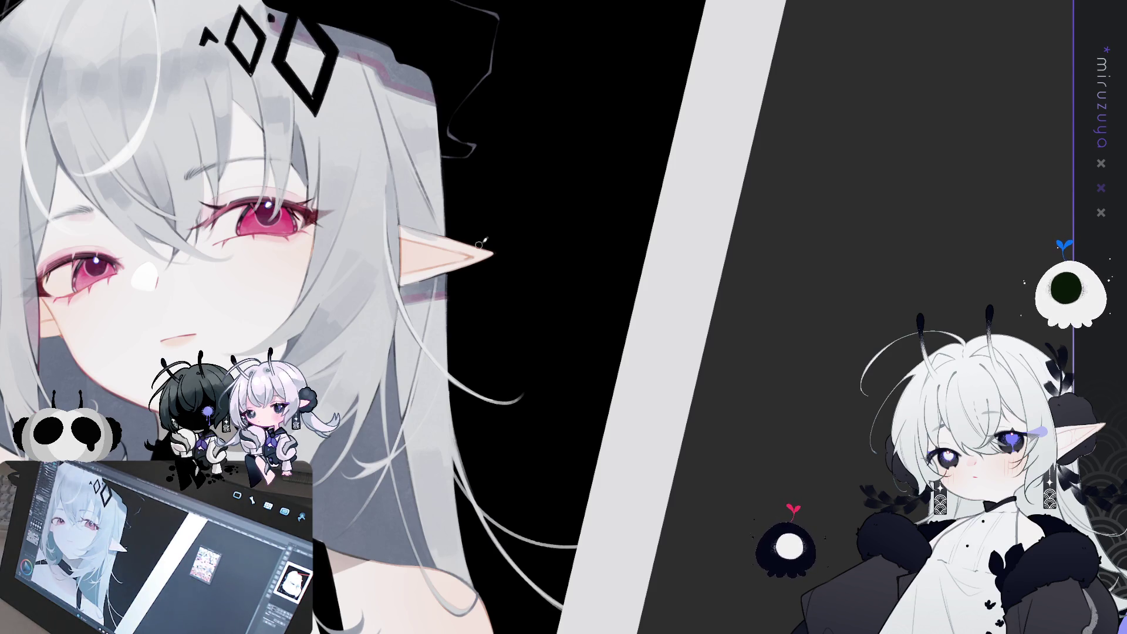
pyautogui.moveTo(480, 243); pyautogui.dragTo(427, 275)
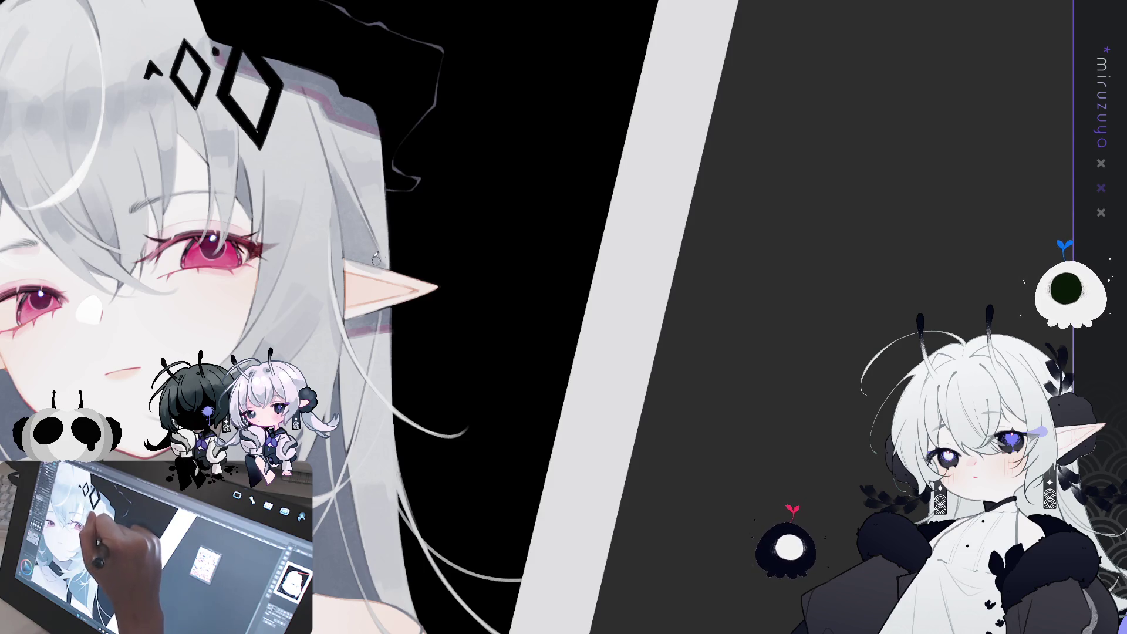
pyautogui.moveTo(350, 194); pyautogui.dragTo(367, 229)
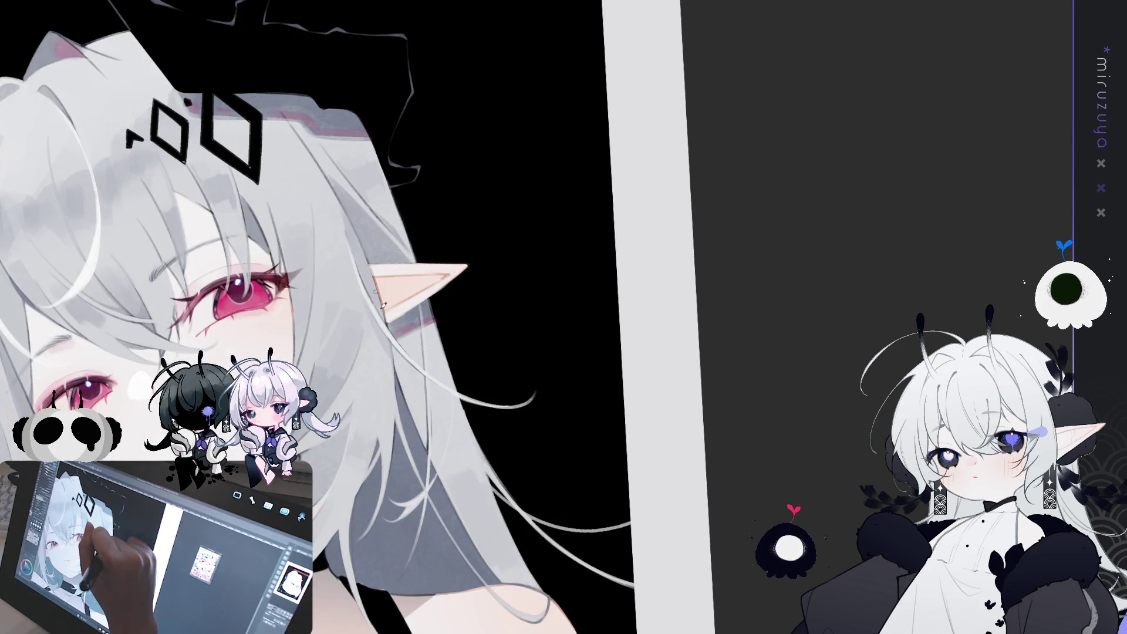
pyautogui.moveTo(355, 254); pyautogui.dragTo(546, 216)
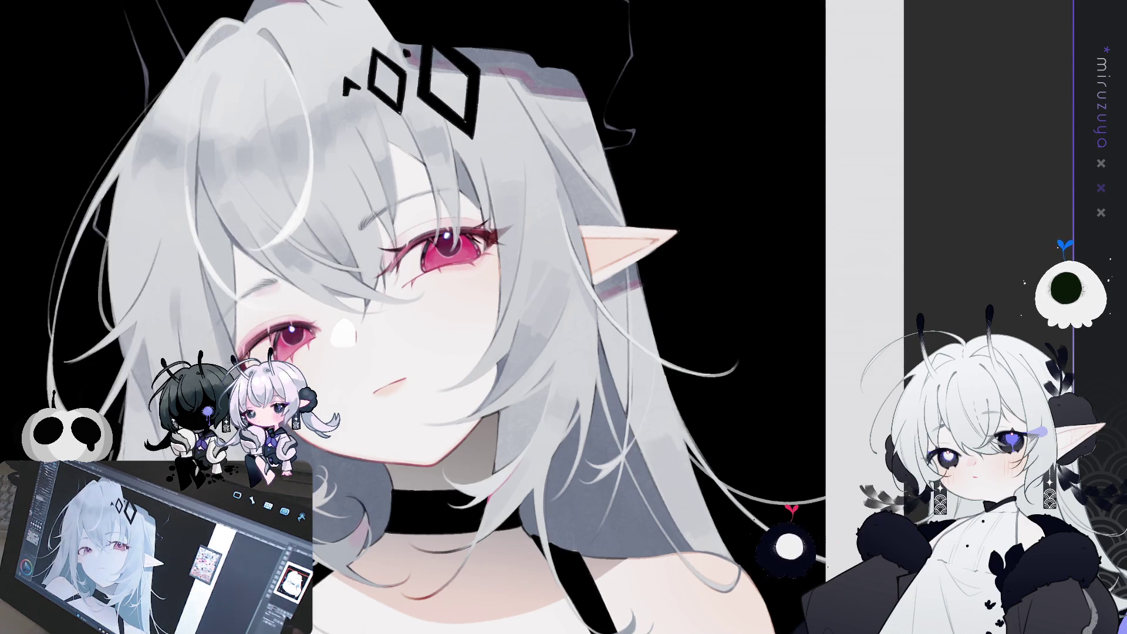
# Mirror the view and paint a thin dark line in the hair next to the red eye.
pyautogui.press('h')
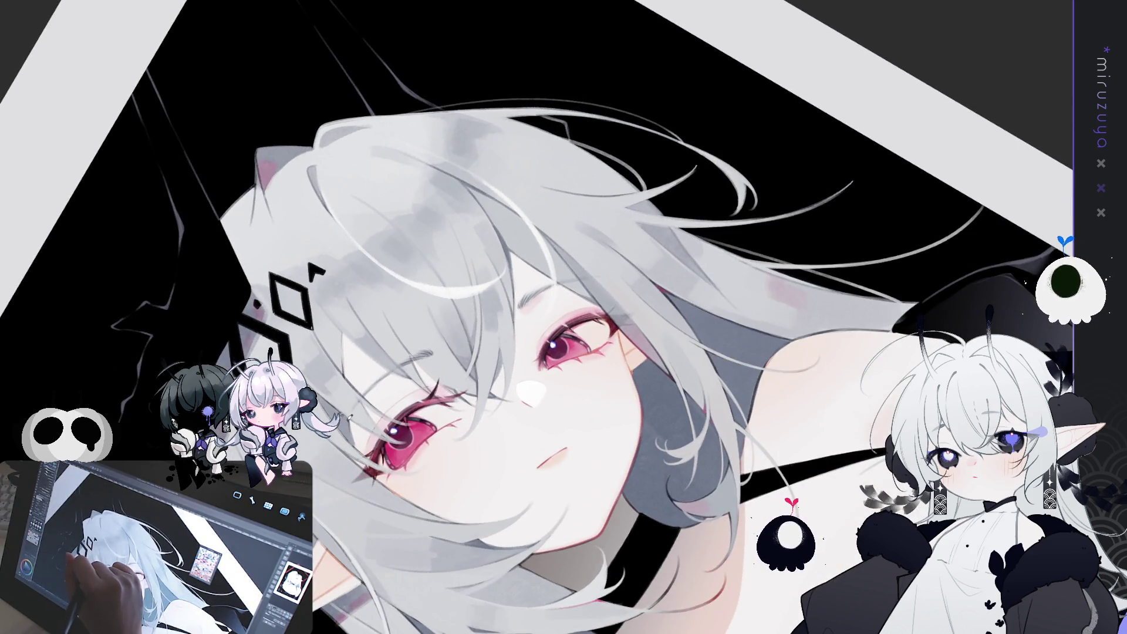
pyautogui.moveTo(351, 419); pyautogui.dragTo(365, 451)
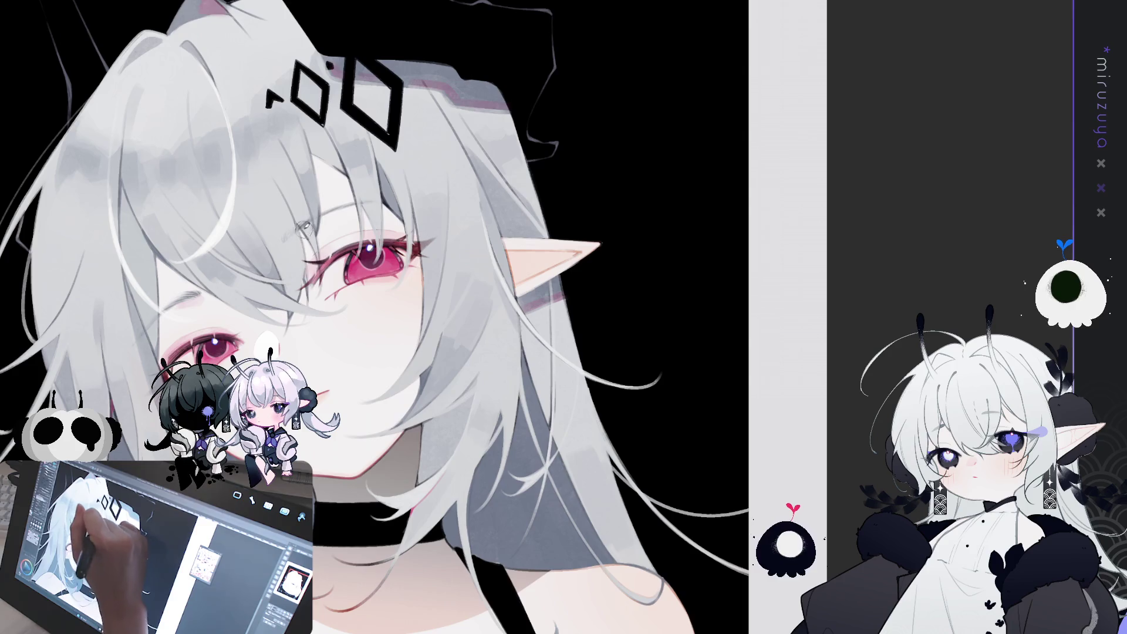
# Paint two small highlights at and beneath the eye corner, then mirror the view back.
pyautogui.moveTo(301, 259); pyautogui.dragTo(305, 280)
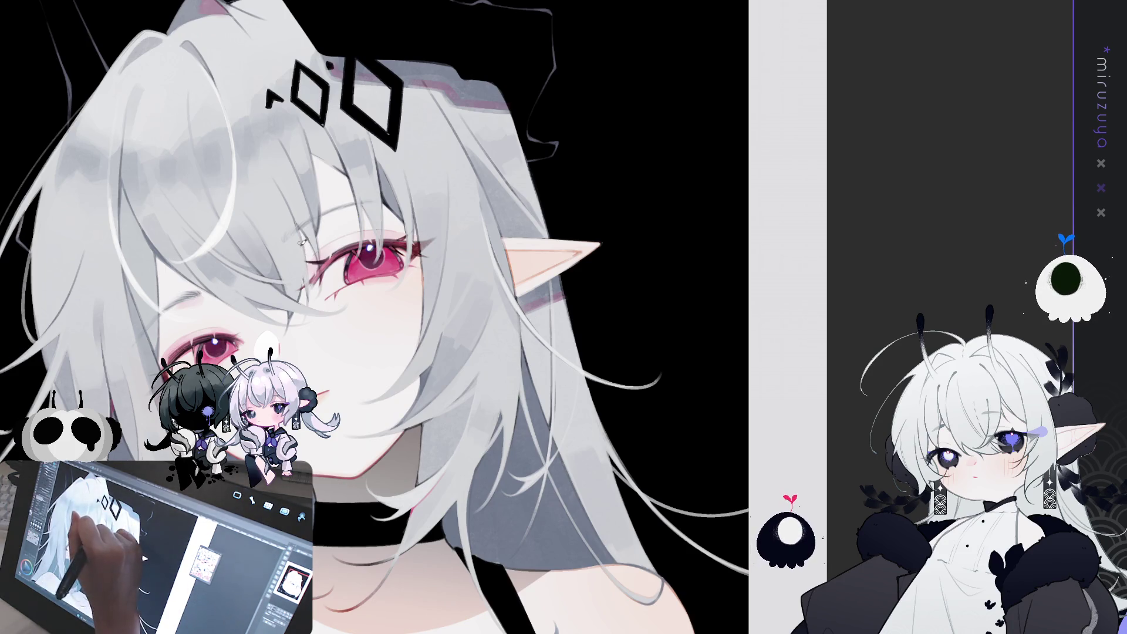
pyautogui.moveTo(313, 237); pyautogui.dragTo(320, 278)
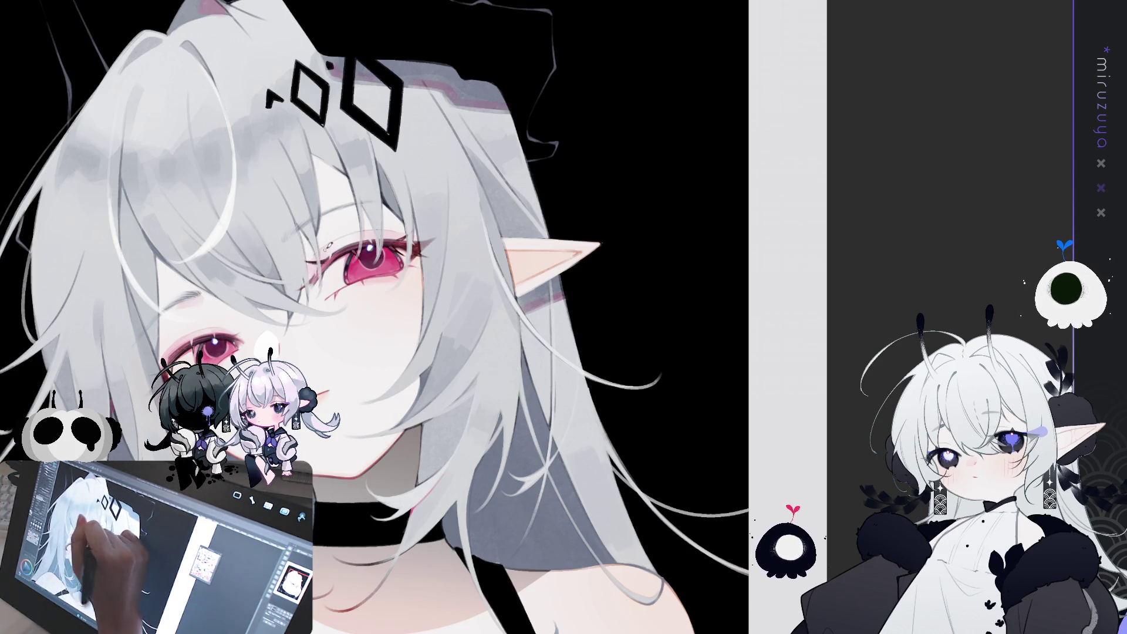
pyautogui.press('h')
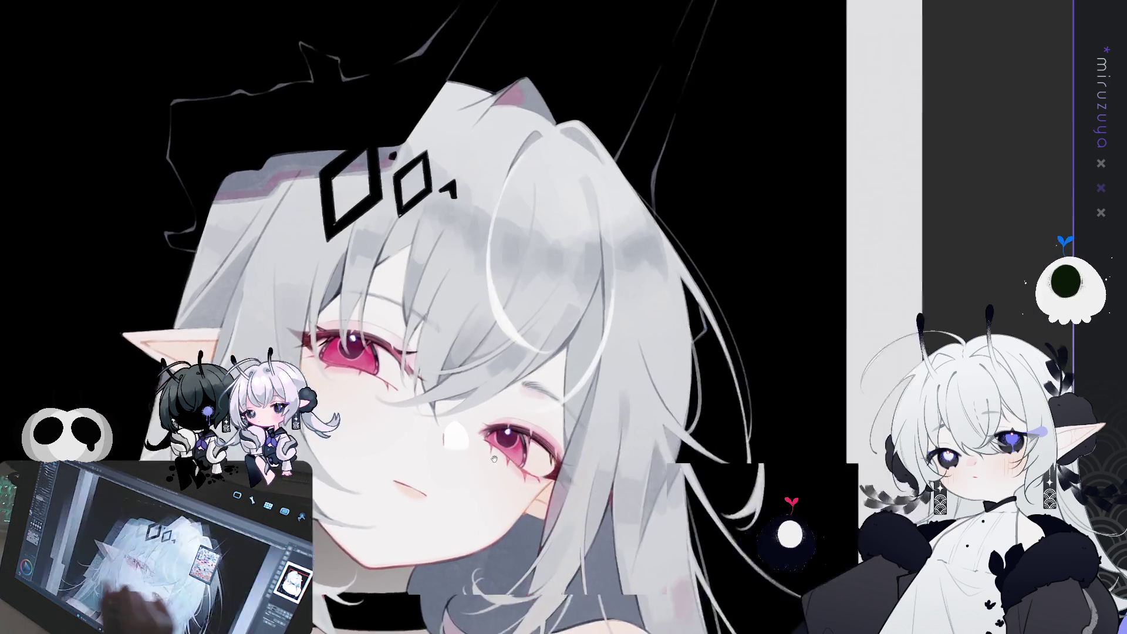
pyautogui.moveTo(505, 329); pyautogui.dragTo(531, 254)
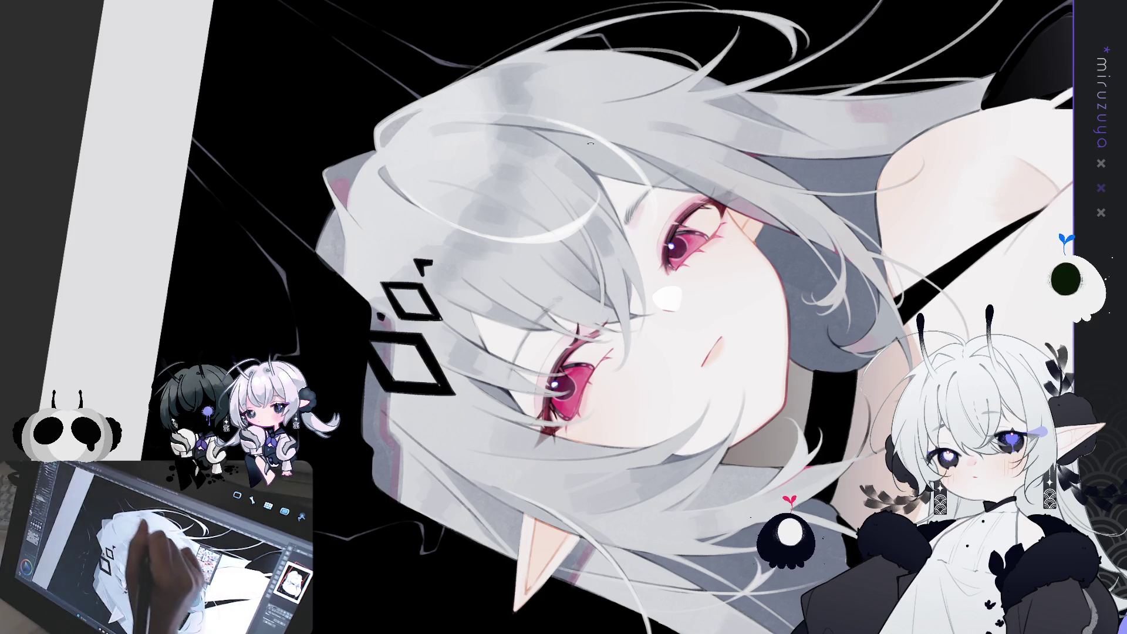
# Enlarge the brush with ] and frame the face, choker and shoulders in a tilted close-up.
pyautogui.moveTo(590, 143); pyautogui.dragTo(355, 91)
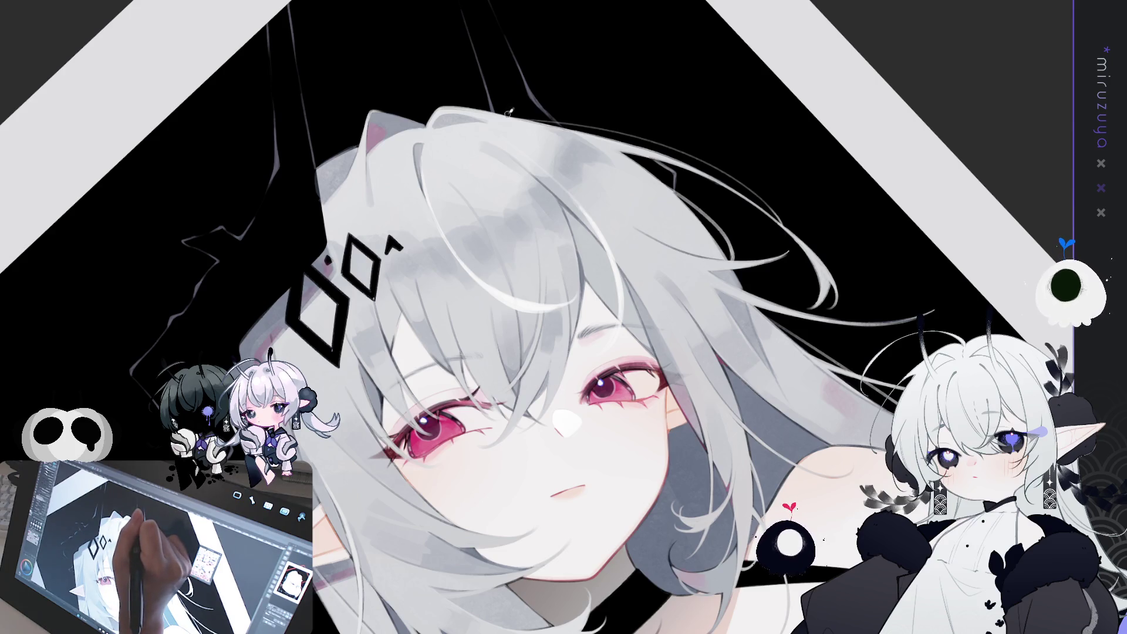
pyautogui.press('h')
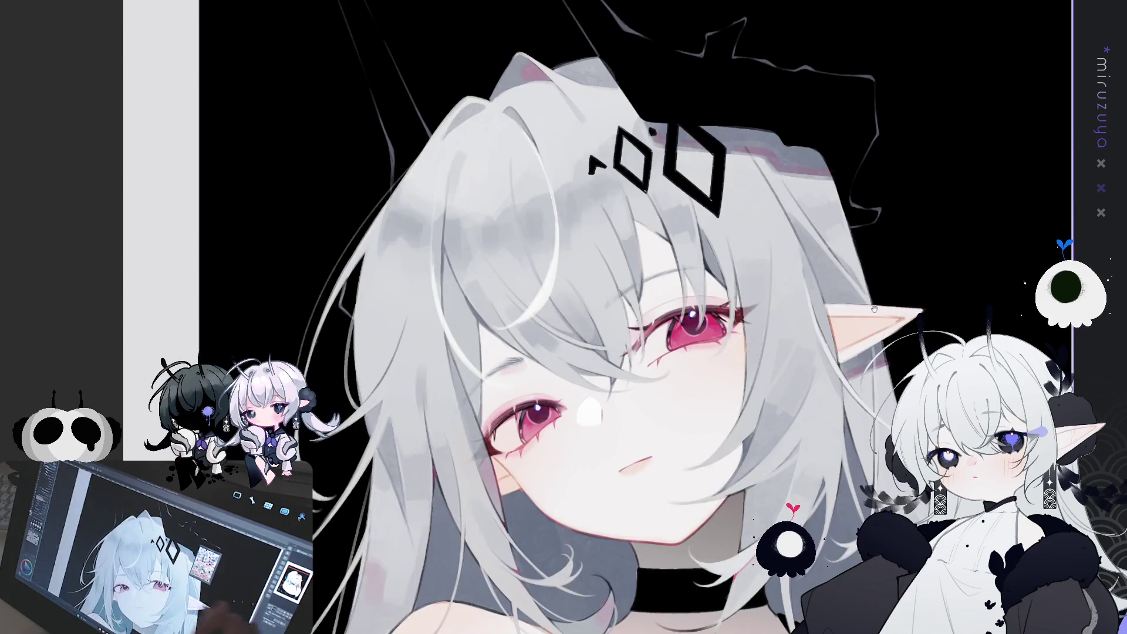
pyautogui.moveTo(874, 309); pyautogui.dragTo(759, 309)
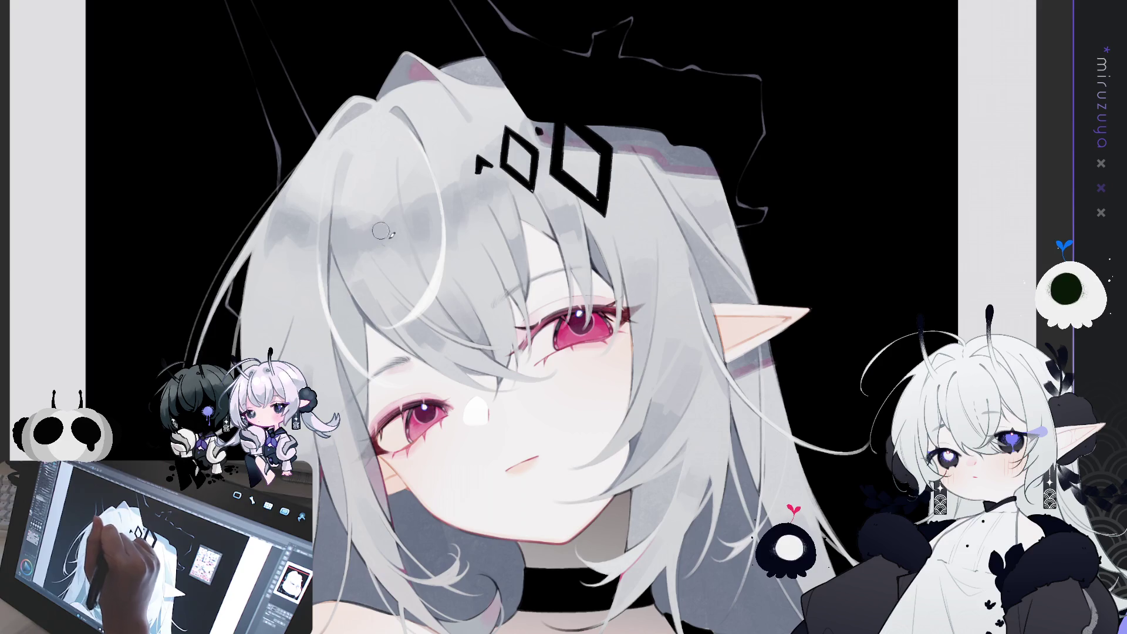
pyautogui.press(']')
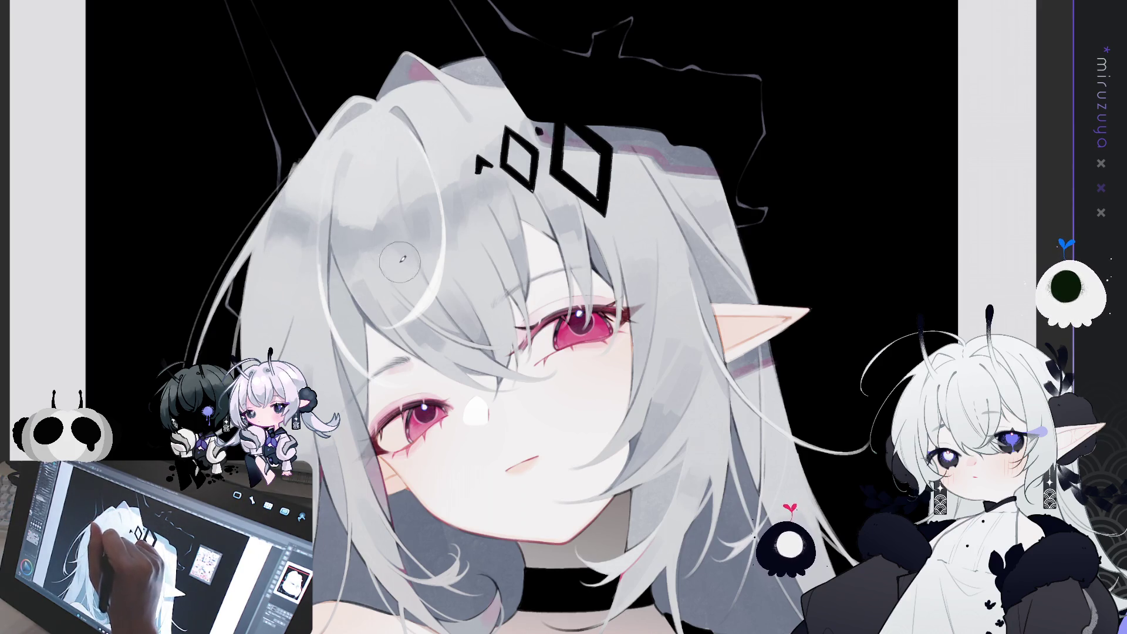
pyautogui.moveTo(774, 474)
pyautogui.mouseDown()
pyautogui.moveTo(709, 443)
pyautogui.moveTo(759, 338)
pyautogui.moveTo(823, 377)
pyautogui.mouseUp()
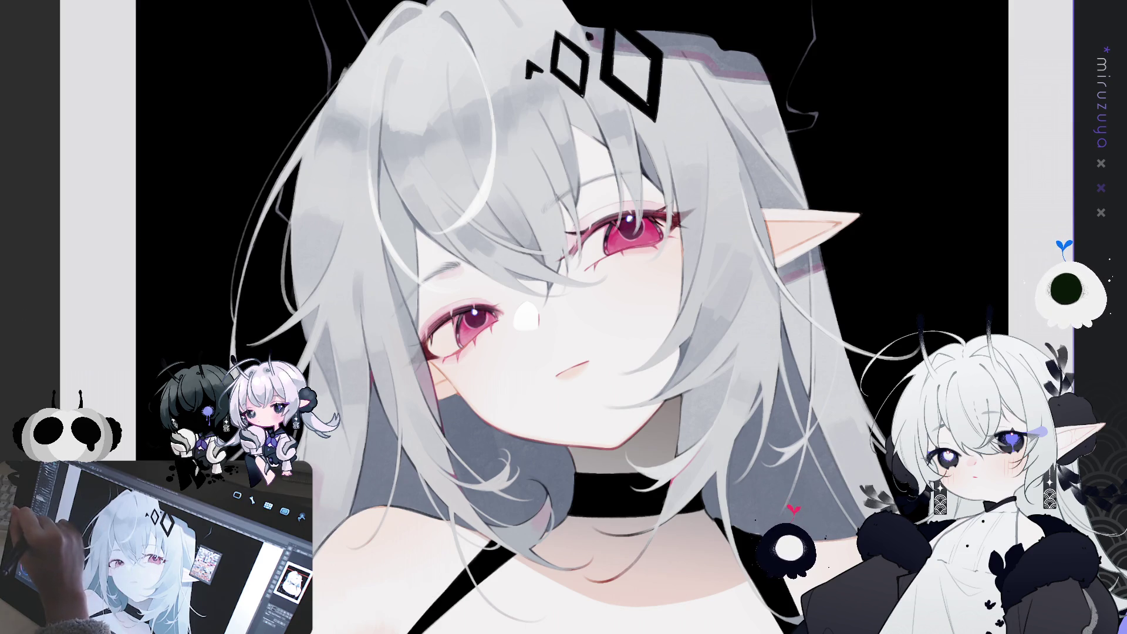
pyautogui.moveTo(200, 201); pyautogui.dragTo(291, 238)
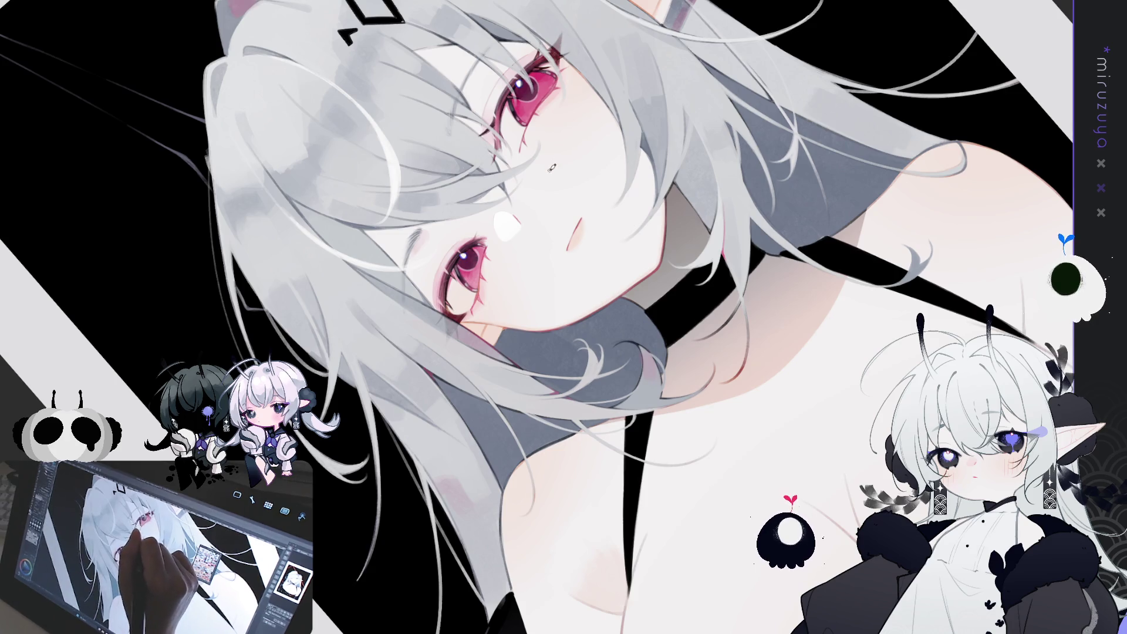
# Paint three thin light hair strands falling over her shoulder and chest.
pyautogui.moveTo(551, 174); pyautogui.dragTo(413, 203)
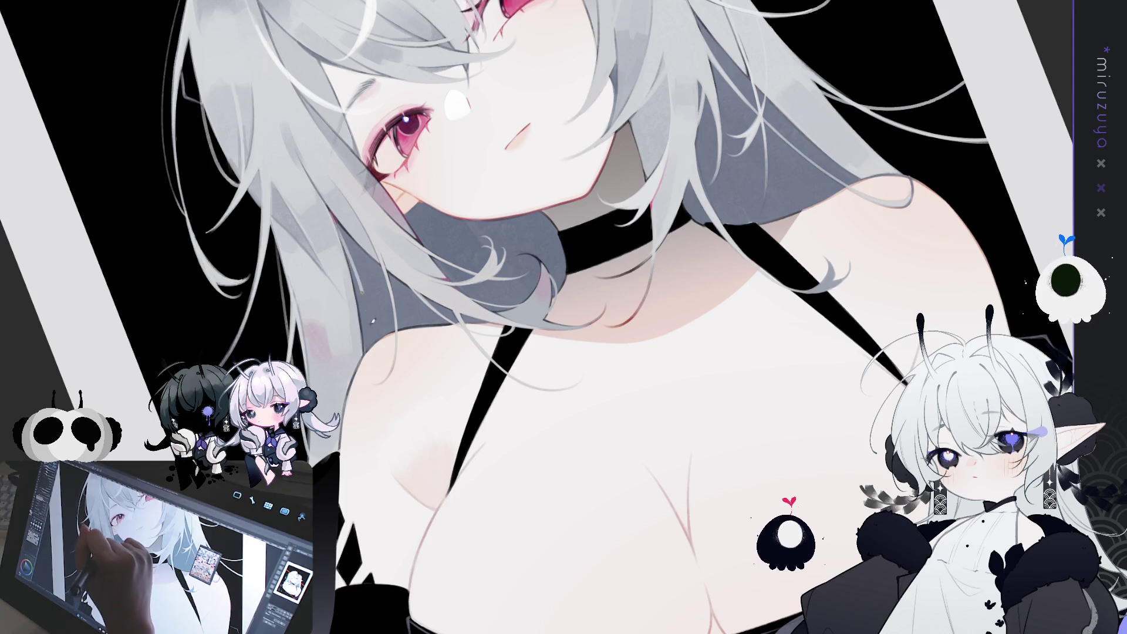
pyautogui.moveTo(352, 247)
pyautogui.mouseDown()
pyautogui.moveTo(364, 347)
pyautogui.moveTo(366, 318)
pyautogui.mouseUp()
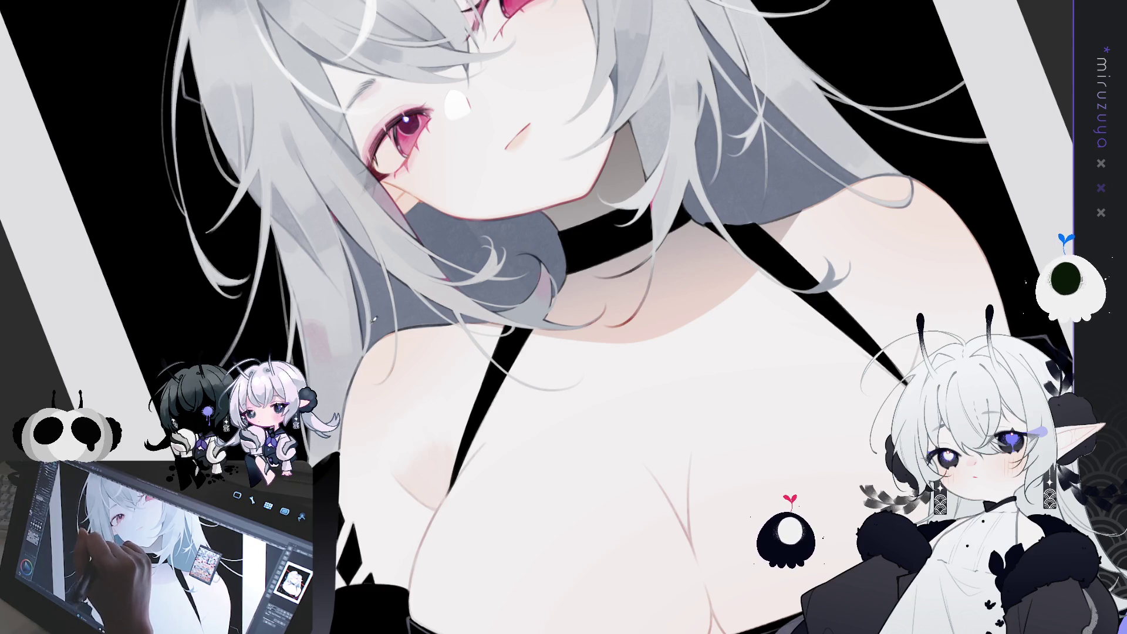
pyautogui.moveTo(347, 222)
pyautogui.mouseDown()
pyautogui.moveTo(369, 302)
pyautogui.moveTo(373, 289)
pyautogui.mouseUp()
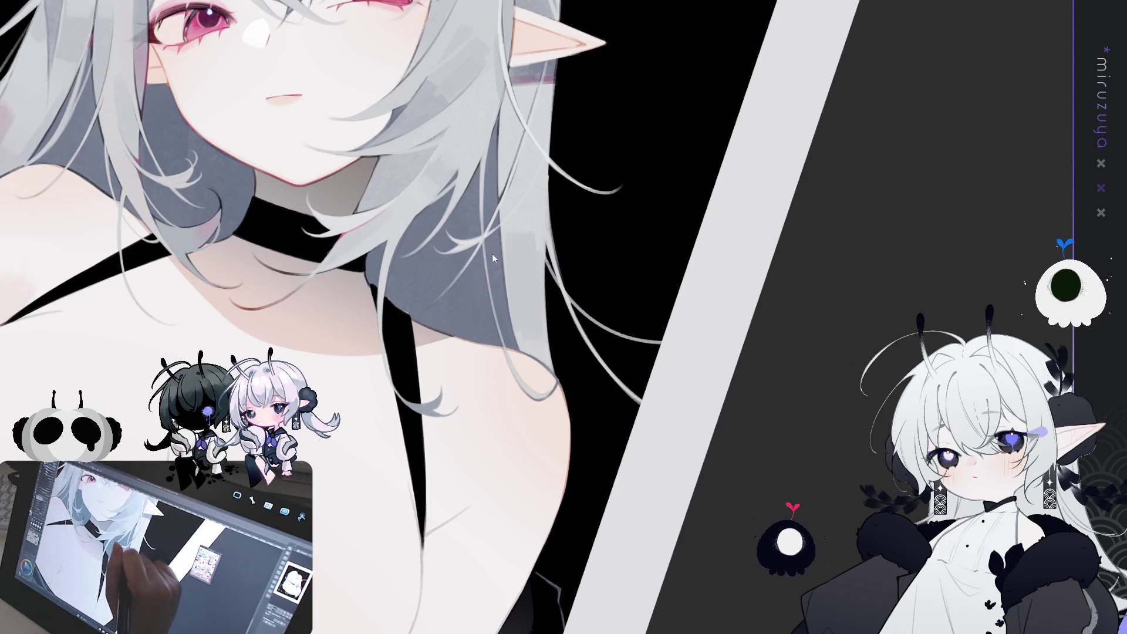
pyautogui.moveTo(479, 248); pyautogui.dragTo(481, 344)
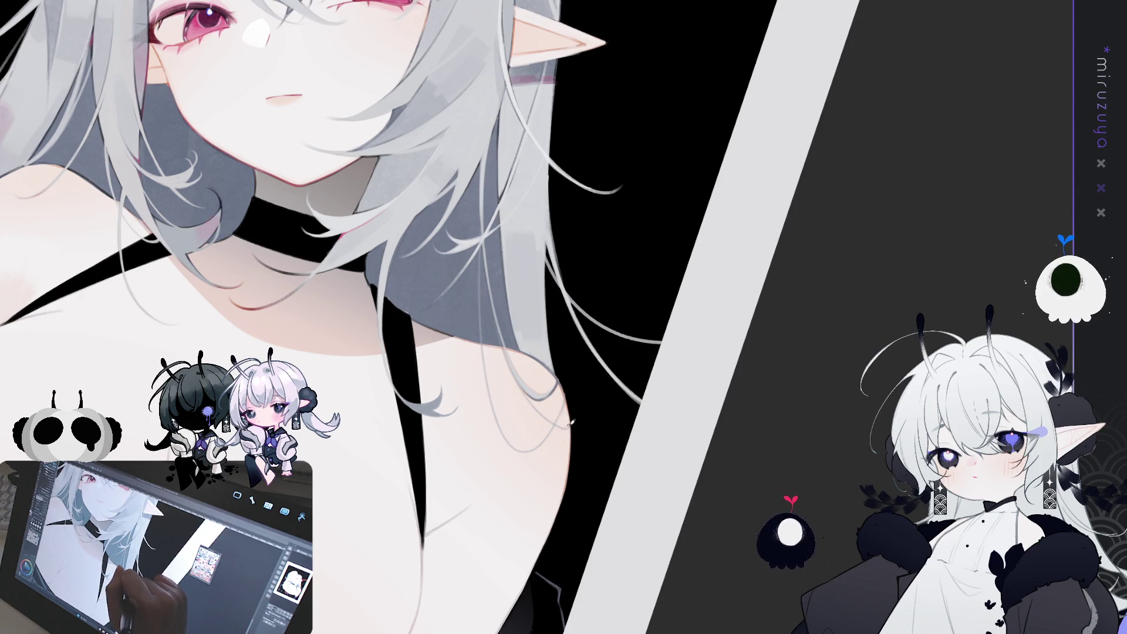
pyautogui.scroll(-5, 558, 411)
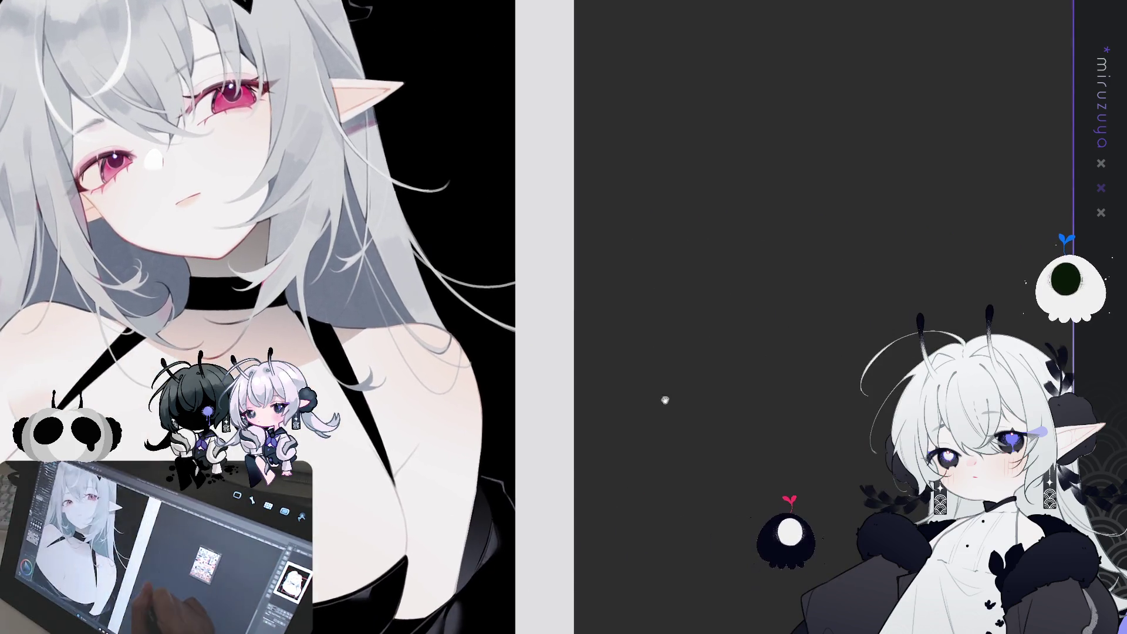
pyautogui.moveTo(664, 397)
pyautogui.mouseDown()
pyautogui.moveTo(611, 322)
pyautogui.moveTo(675, 368)
pyautogui.moveTo(704, 321)
pyautogui.mouseUp()
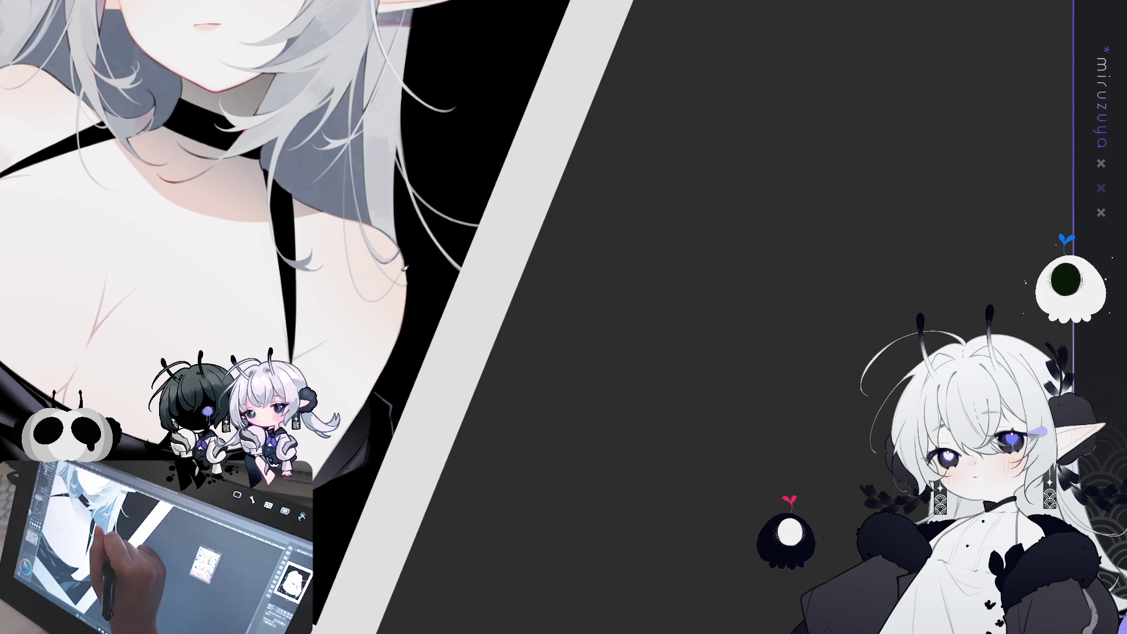
# Paint jagged light strands along the shoulder edge, then undo the latest strokes.
pyautogui.moveTo(411, 296); pyautogui.dragTo(423, 342)
pyautogui.moveTo(409, 298); pyautogui.dragTo(425, 363)
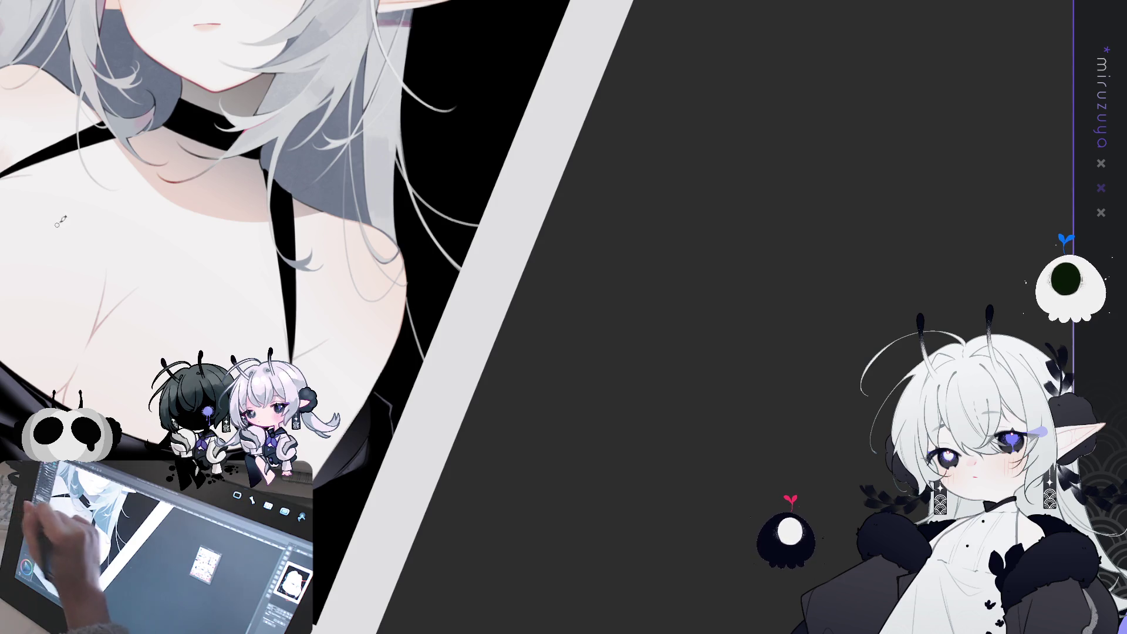
pyautogui.moveTo(409, 298); pyautogui.dragTo(411, 383)
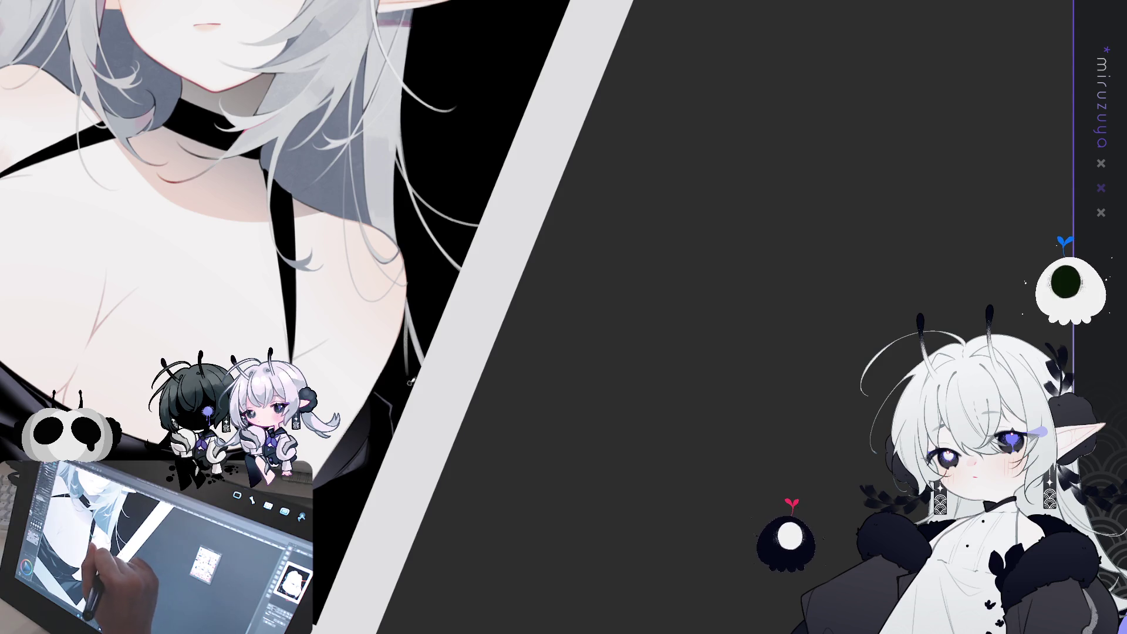
pyautogui.moveTo(407, 306); pyautogui.dragTo(388, 373)
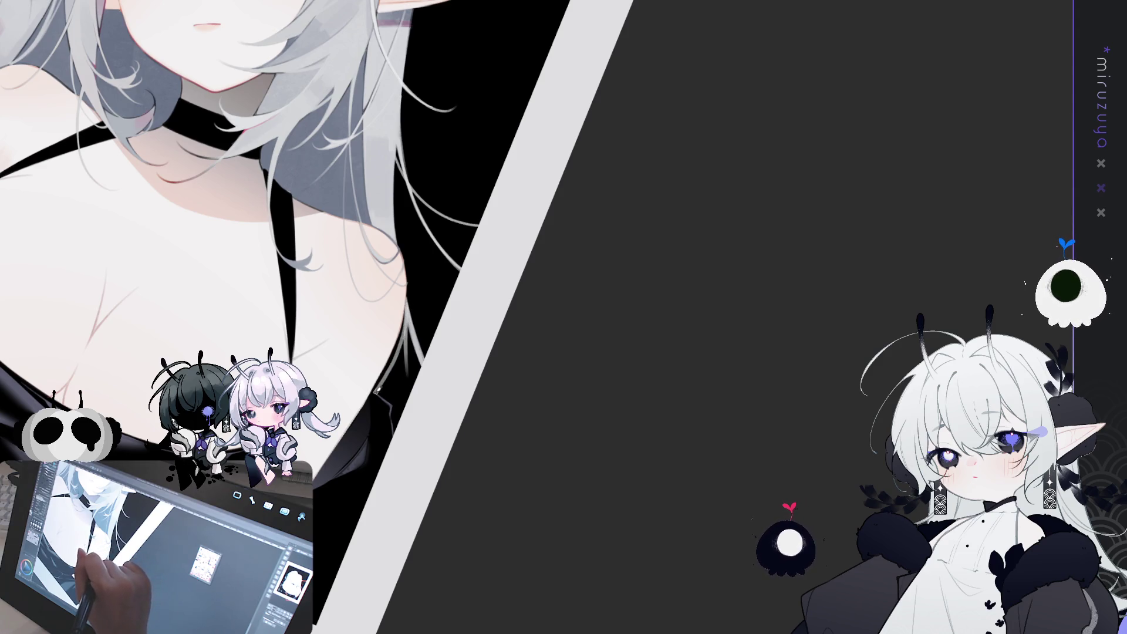
pyautogui.moveTo(401, 439)
pyautogui.mouseDown()
pyautogui.moveTo(397, 383)
pyautogui.moveTo(410, 349)
pyautogui.moveTo(401, 404)
pyautogui.mouseUp()
pyautogui.moveTo(409, 332); pyautogui.dragTo(426, 395)
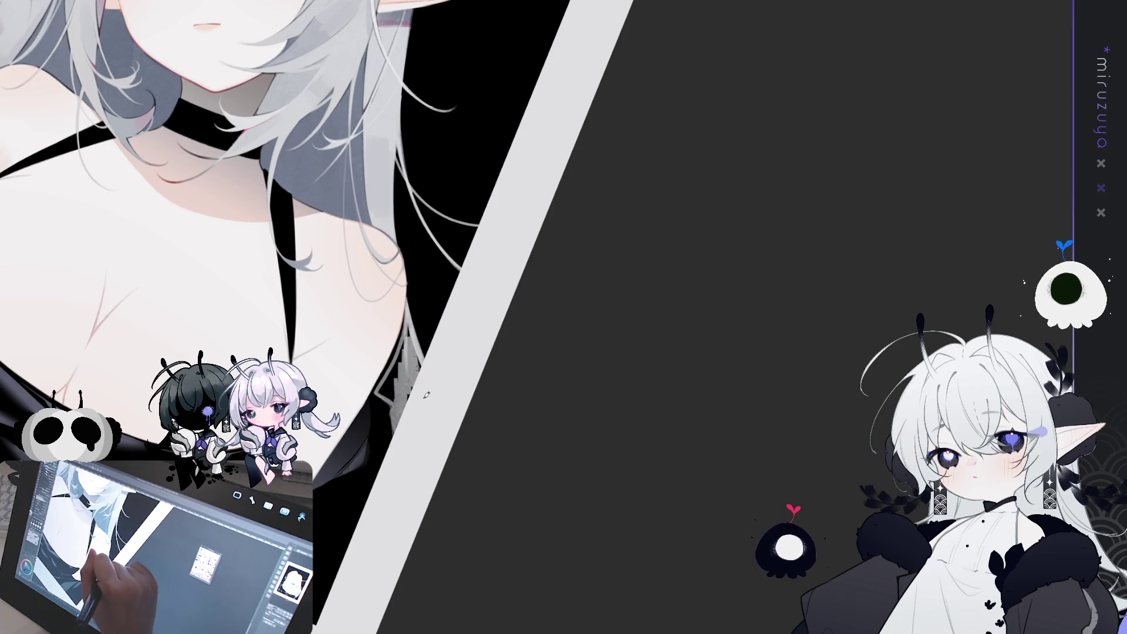
pyautogui.moveTo(414, 337)
pyautogui.mouseDown()
pyautogui.moveTo(408, 391)
pyautogui.moveTo(399, 346)
pyautogui.moveTo(409, 362)
pyautogui.mouseUp()
pyautogui.hotkey('ctrl', 'z')
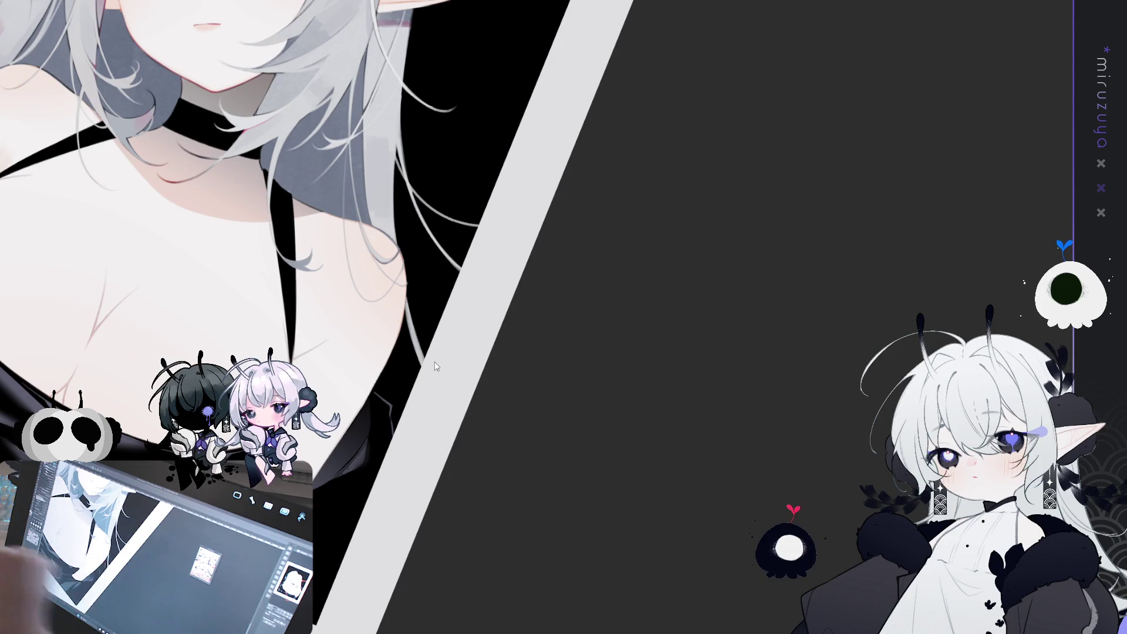
# Repaint fine light strands along the shoulder edge down toward the collarbone.
pyautogui.moveTo(404, 306); pyautogui.dragTo(421, 355)
pyautogui.moveTo(406, 311)
pyautogui.mouseDown()
pyautogui.moveTo(420, 364)
pyautogui.moveTo(404, 399)
pyautogui.mouseUp()
pyautogui.moveTo(396, 346); pyautogui.dragTo(405, 402)
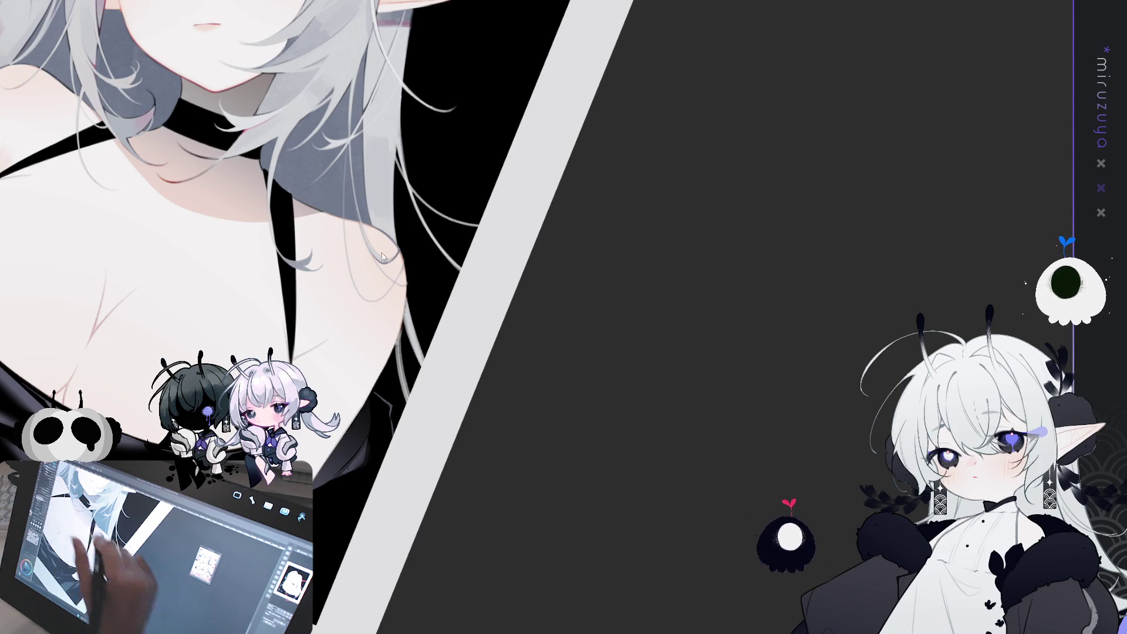
pyautogui.moveTo(401, 326); pyautogui.dragTo(406, 390)
pyautogui.moveTo(403, 327); pyautogui.dragTo(404, 364)
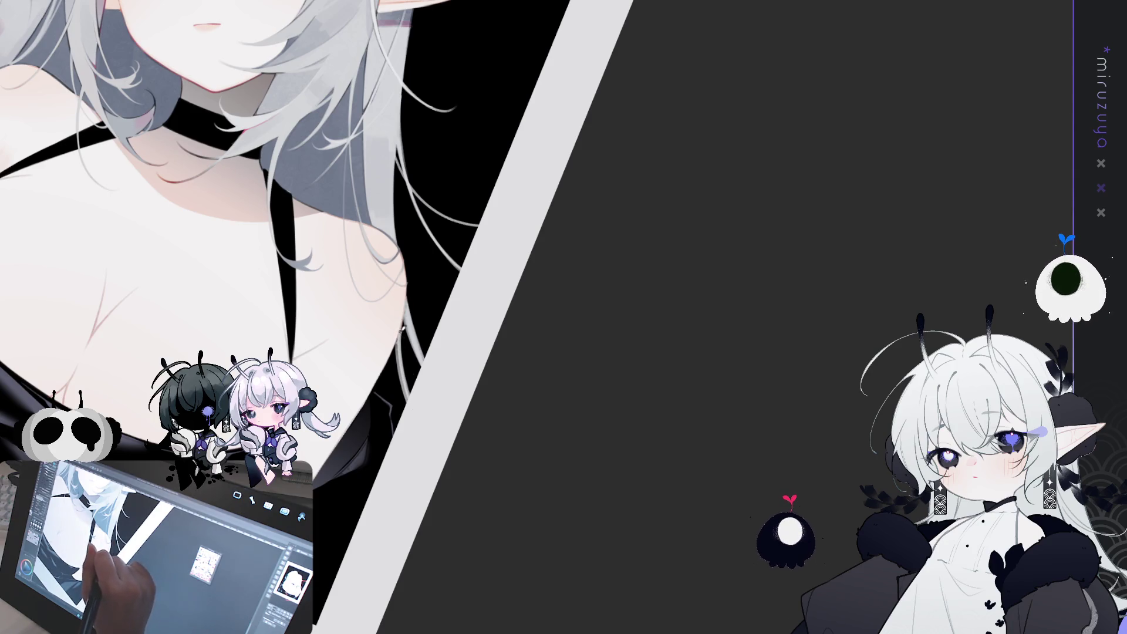
pyautogui.moveTo(407, 312); pyautogui.dragTo(418, 378)
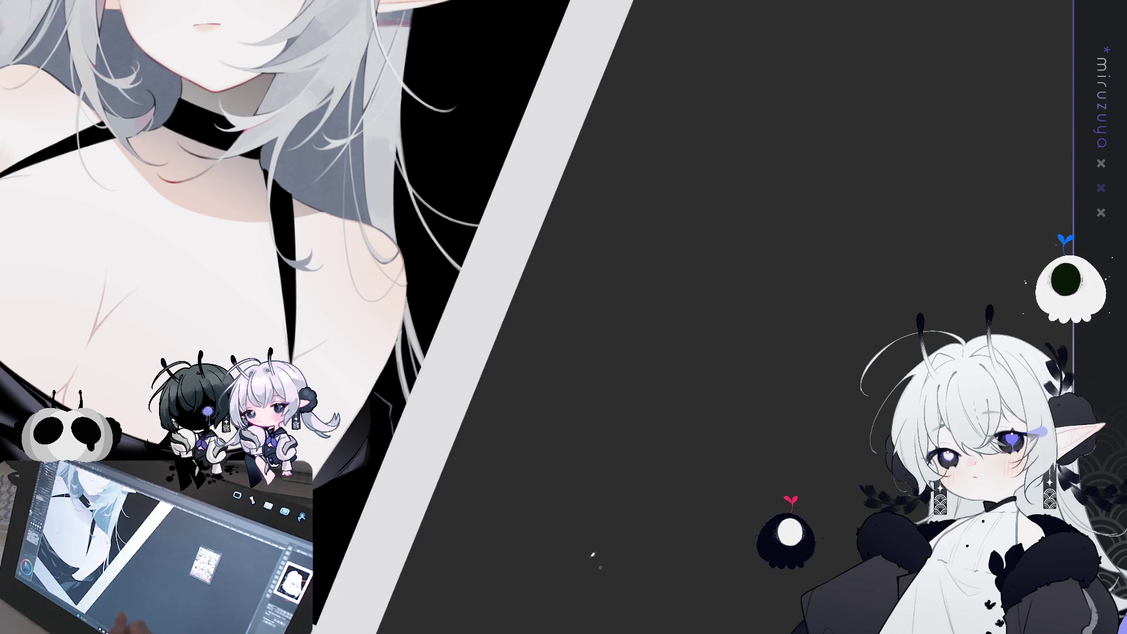
pyautogui.moveTo(382, 375); pyautogui.dragTo(382, 394)
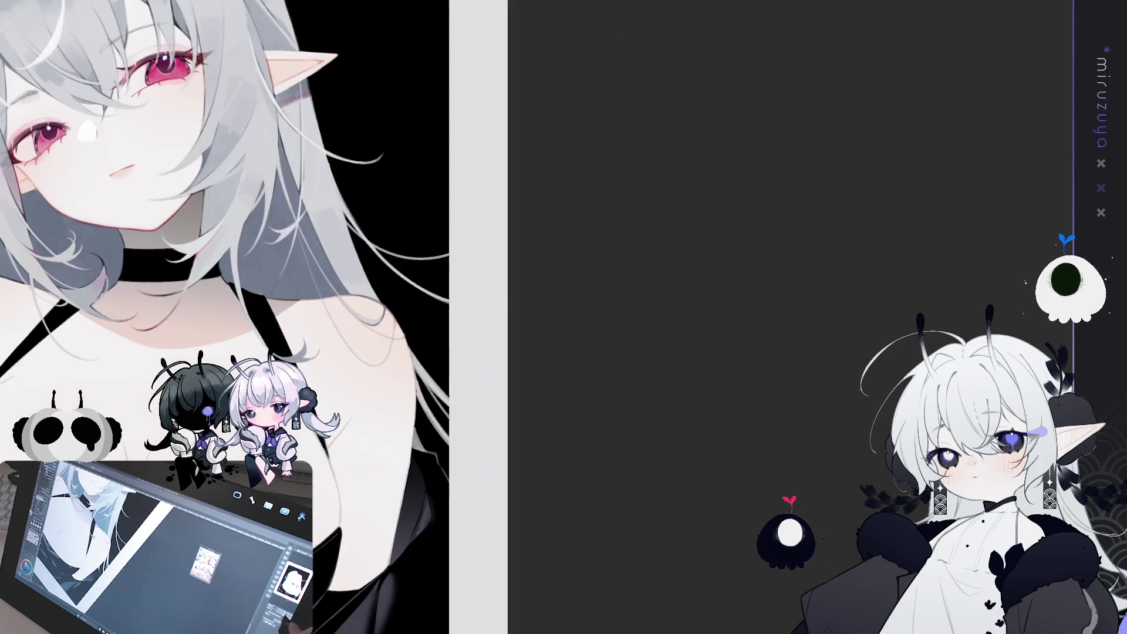
# Fit the page, zoom in and flip the canvas horizontally to check the drawing.
pyautogui.hotkey('ctrl', '0')
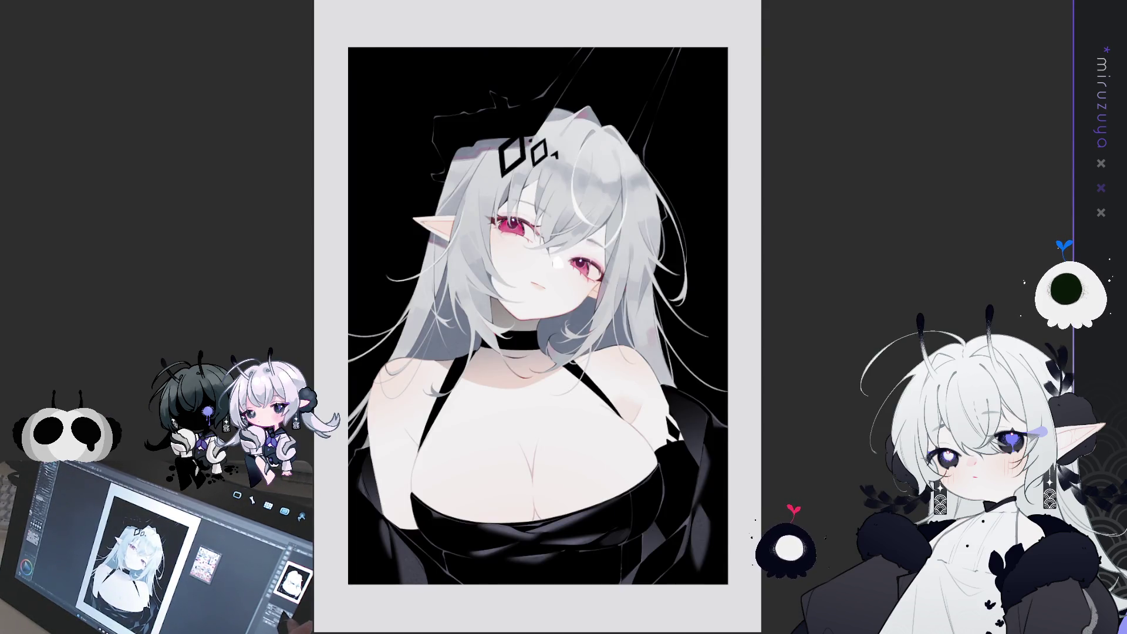
pyautogui.hotkey('ctrl', '+')
pyautogui.press('h')
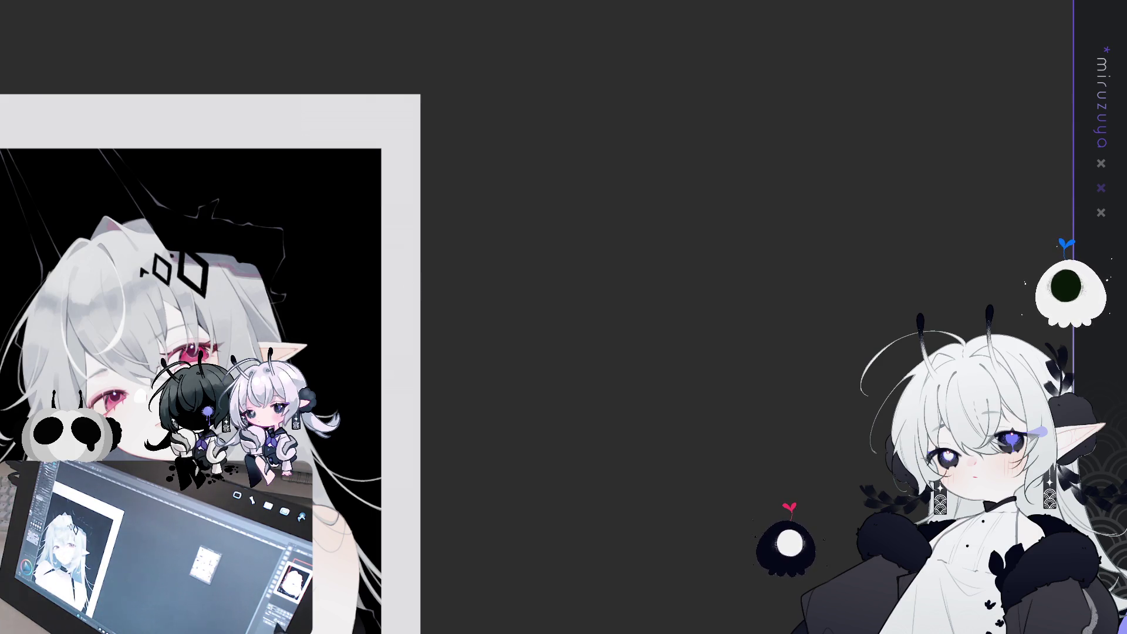
pyautogui.hotkey('ctrl', '0')
pyautogui.hotkey('ctrl', '+')
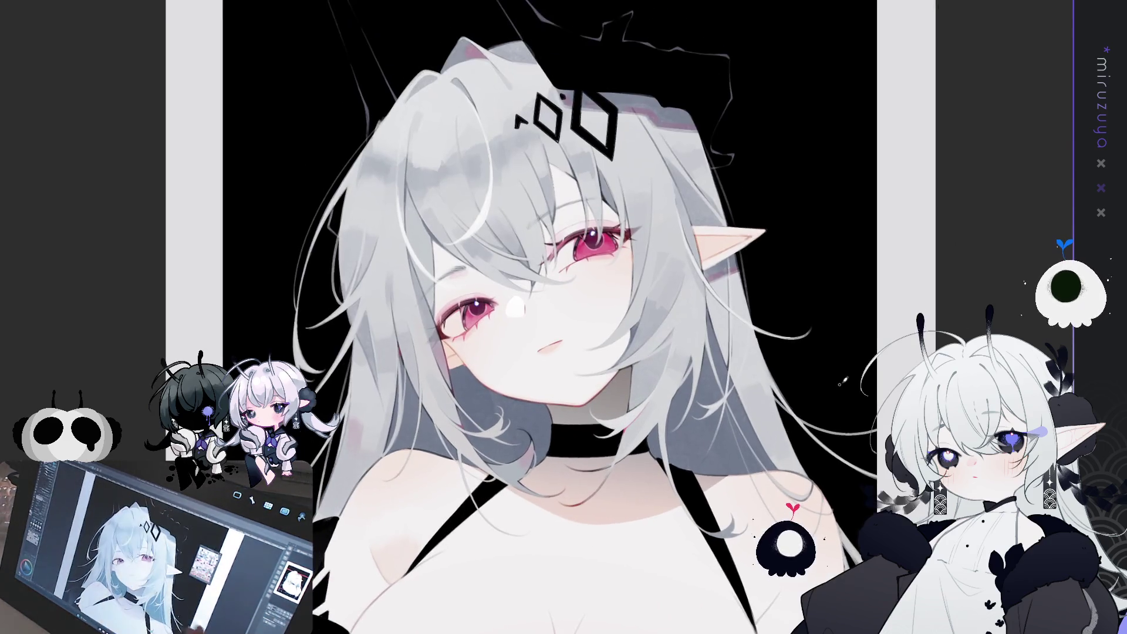
pyautogui.press('h')
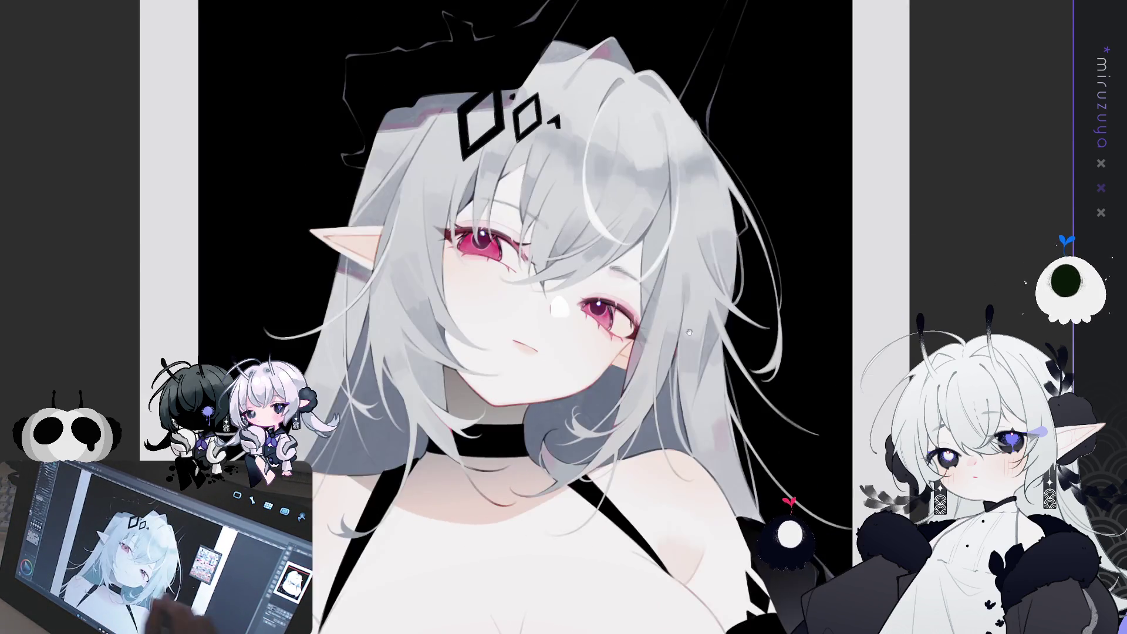
# Touch up the hair's outer edge near the top of the head, then unflip the view.
pyautogui.moveTo(560, 110); pyautogui.dragTo(545, 179)
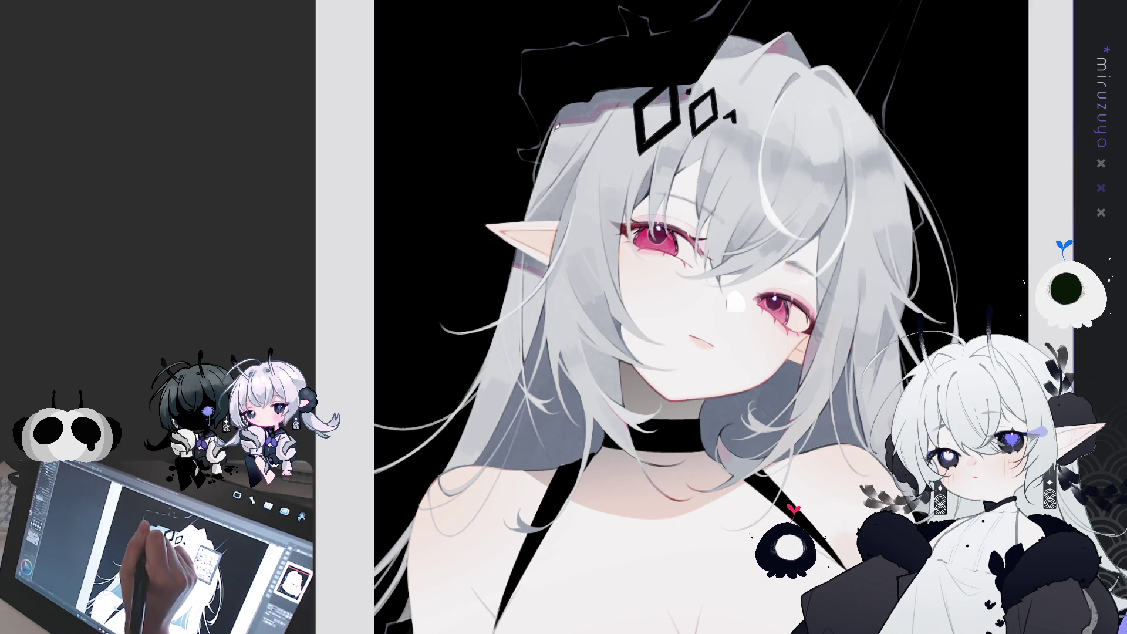
pyautogui.moveTo(556, 124); pyautogui.dragTo(535, 173)
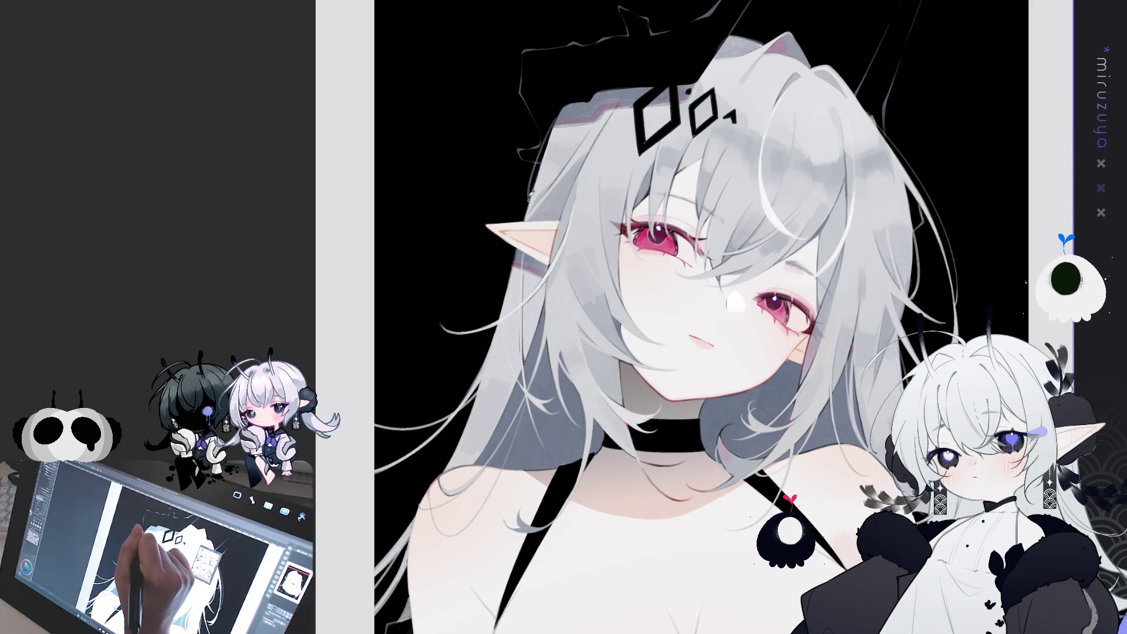
pyautogui.press('h')
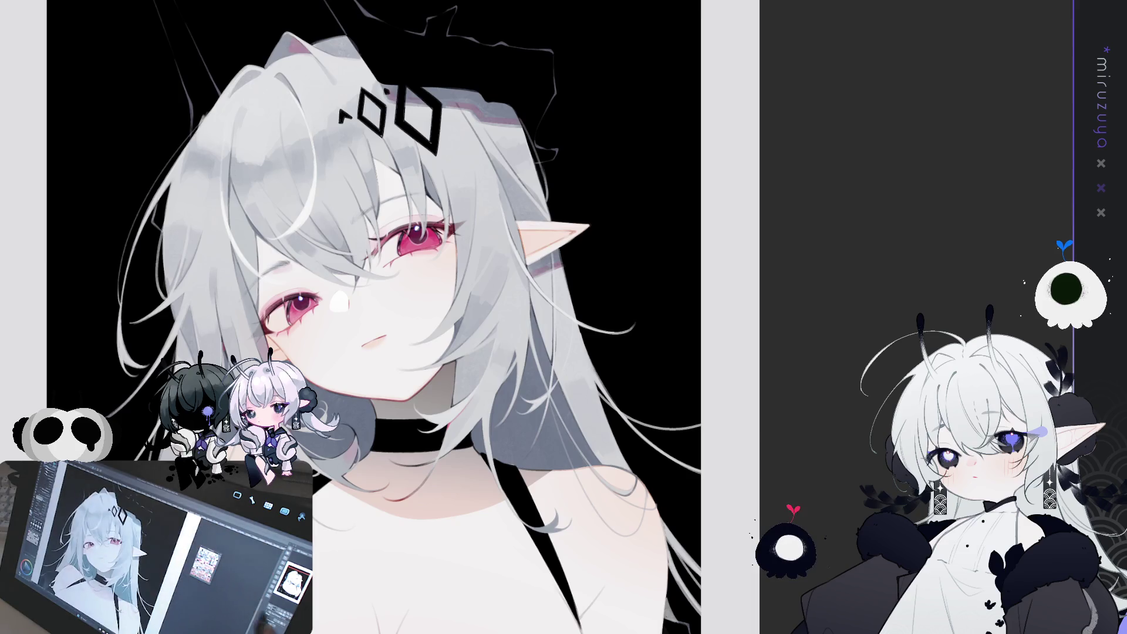
pyautogui.scroll(2, 375, 235)
pyautogui.scroll(-2, 375, 235)
pyautogui.scroll(5, 486, 23)
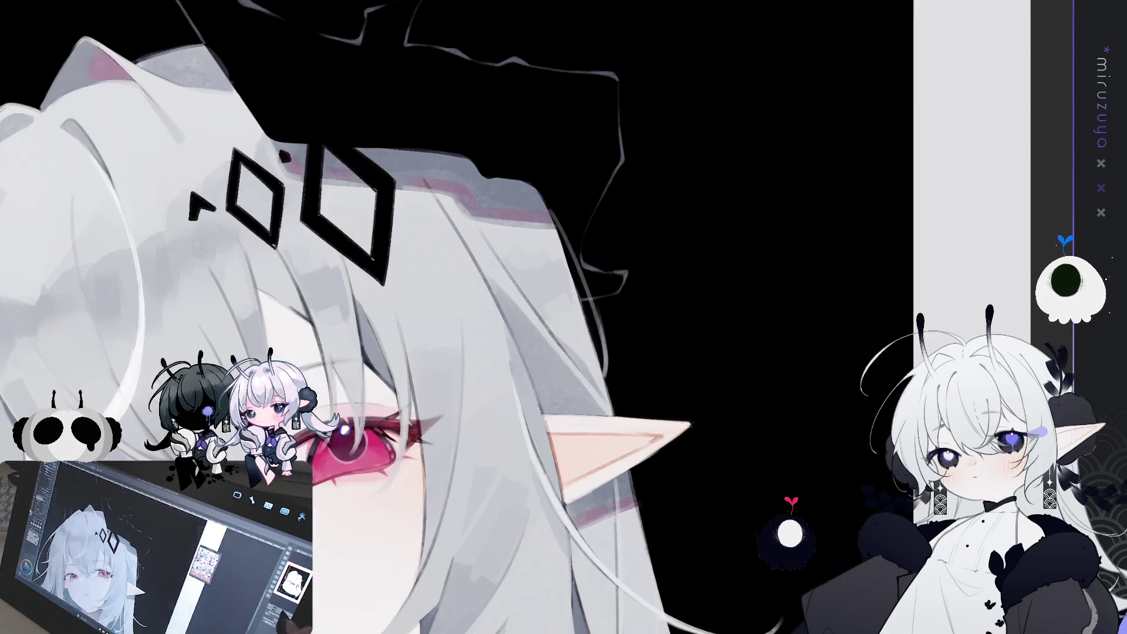
# Rotate the canvas back upright and pan so the whole face and ear show.
pyautogui.scroll(-2, 346, 211)
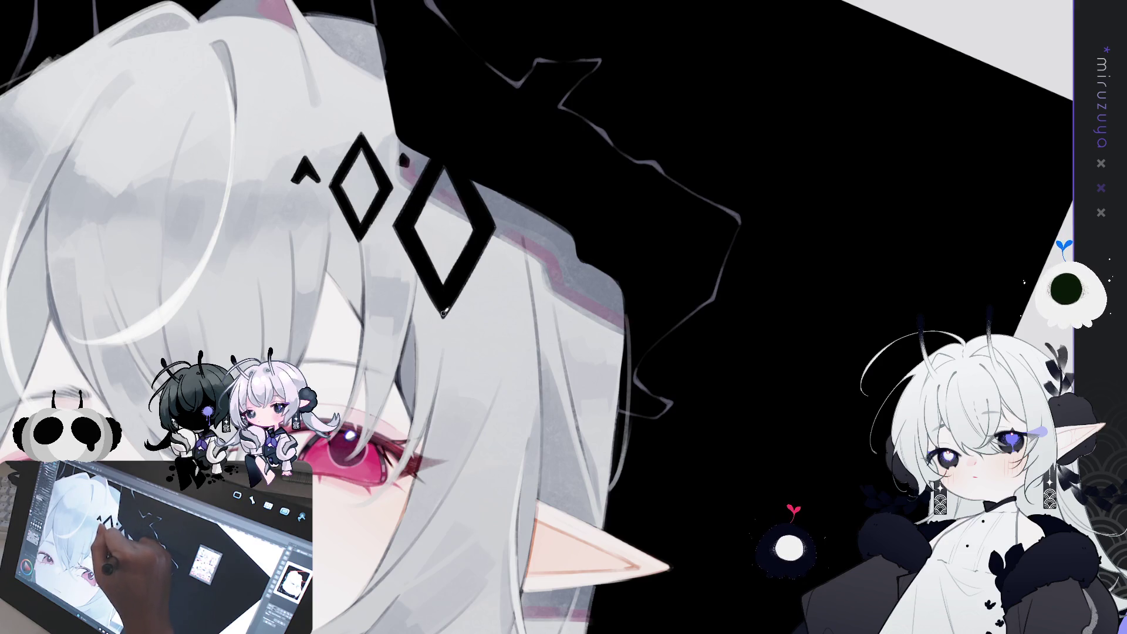
pyautogui.moveTo(444, 313)
pyautogui.mouseDown()
pyautogui.moveTo(735, 206)
pyautogui.moveTo(687, 155)
pyautogui.mouseUp()
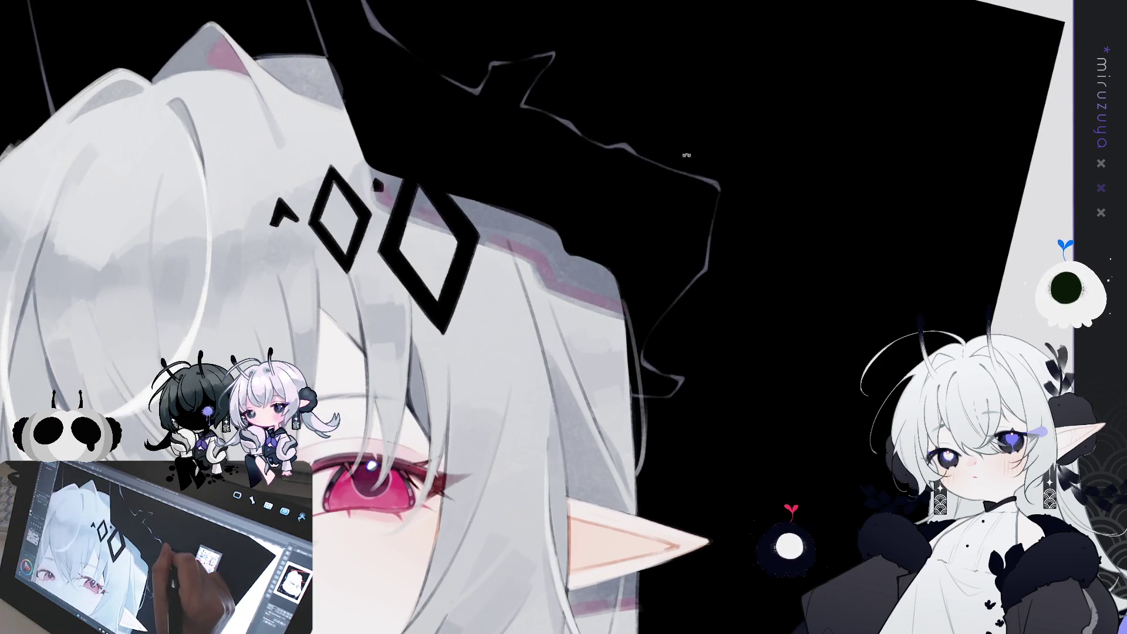
pyautogui.moveTo(685, 174)
pyautogui.mouseDown()
pyautogui.moveTo(661, 368)
pyautogui.moveTo(662, 344)
pyautogui.mouseUp()
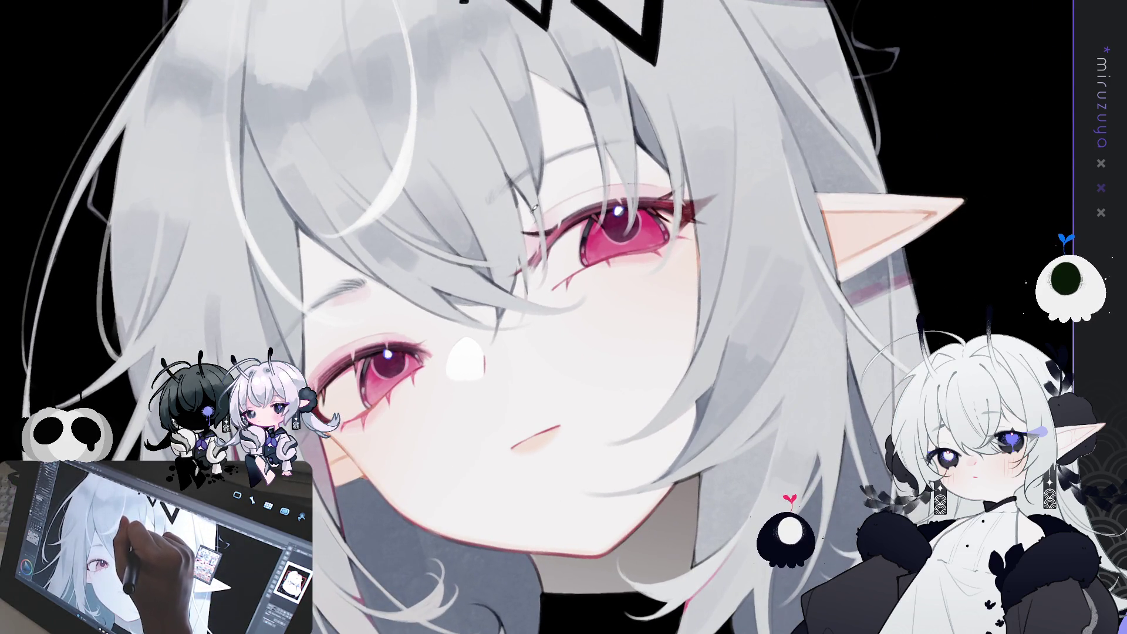
# Stroke a faint dark streak in the hair beside the upper eye.
pyautogui.moveTo(535, 224); pyautogui.dragTo(526, 260)
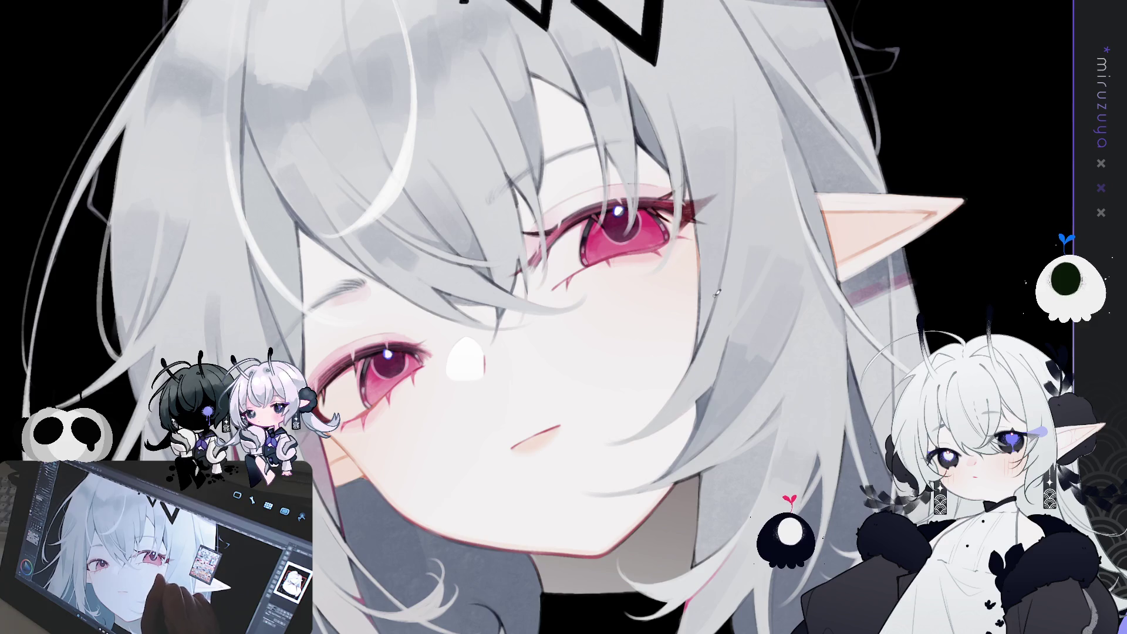
pyautogui.moveTo(550, 506)
pyautogui.mouseDown()
pyautogui.moveTo(668, 251)
pyautogui.moveTo(719, 258)
pyautogui.moveTo(764, 389)
pyautogui.mouseUp()
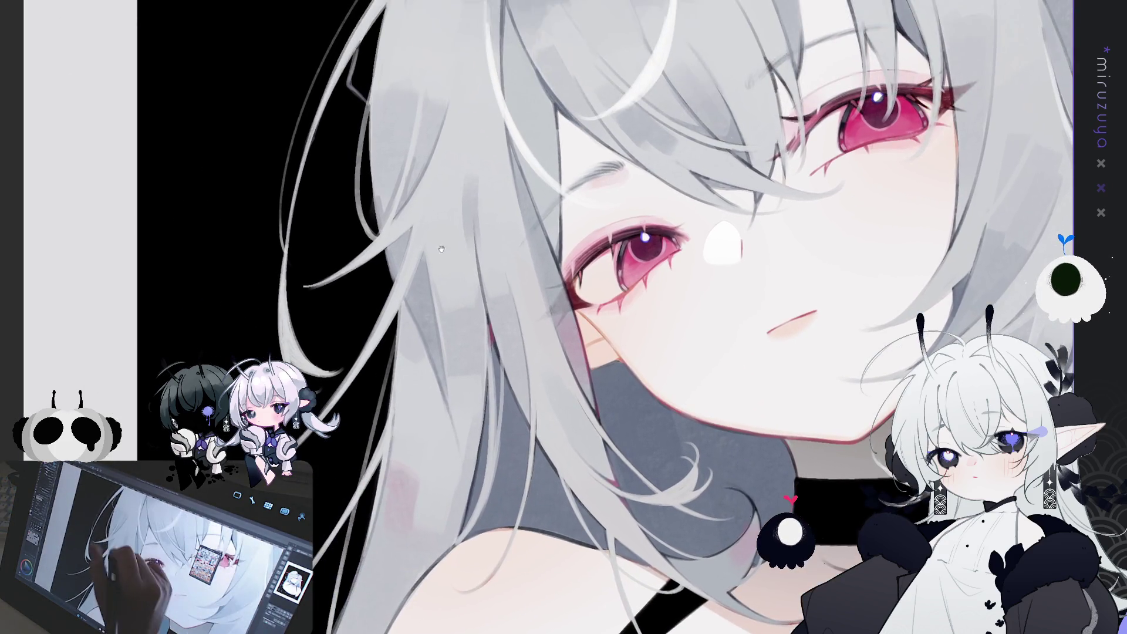
pyautogui.scroll(2, 500, 122)
# Paint small dark marks along the base of the ear.
pyautogui.moveTo(499, 122); pyautogui.dragTo(411, 320)
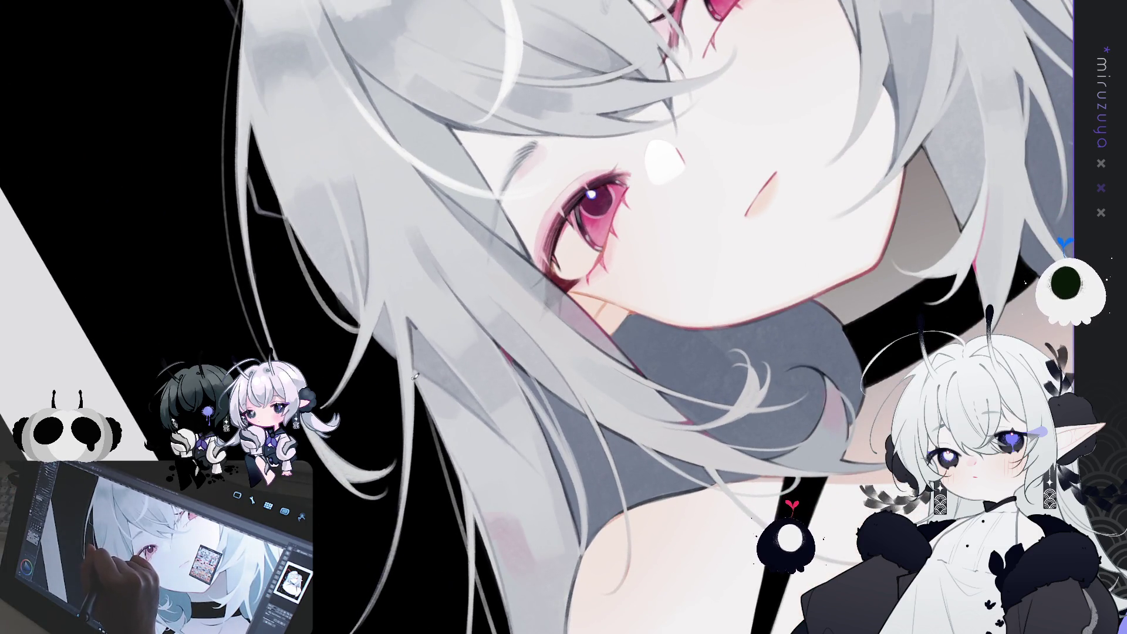
pyautogui.moveTo(495, 235)
pyautogui.mouseDown()
pyautogui.moveTo(818, 259)
pyautogui.moveTo(516, 219)
pyautogui.mouseUp()
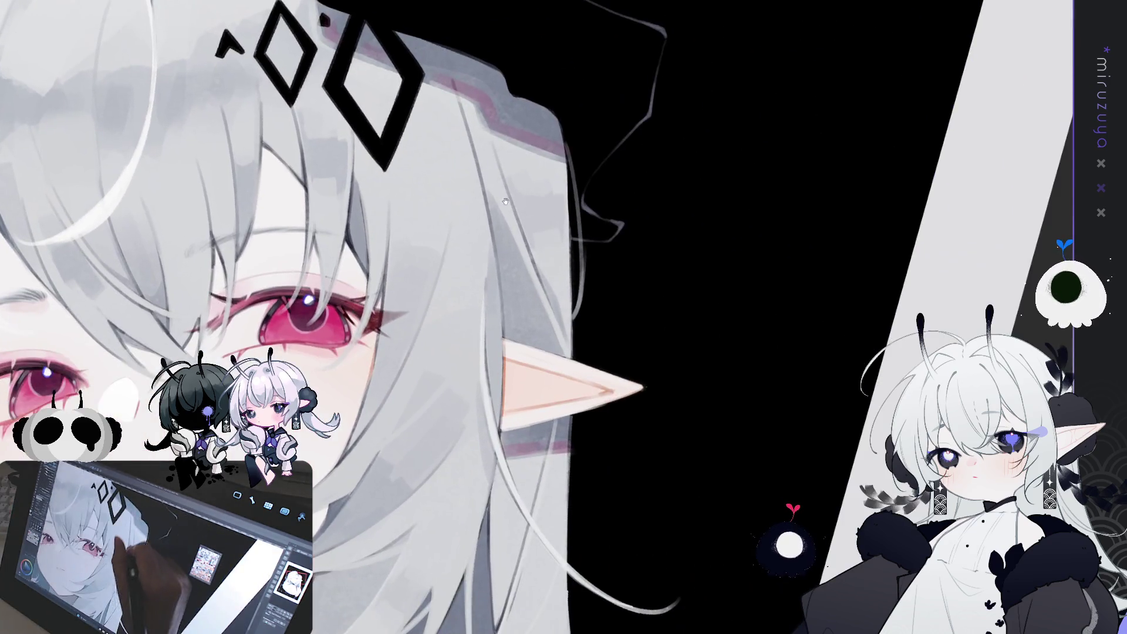
pyautogui.scroll(-5, 516, 219)
pyautogui.moveTo(472, 189)
pyautogui.mouseDown()
pyautogui.moveTo(482, 230)
pyautogui.moveTo(482, 218)
pyautogui.mouseUp()
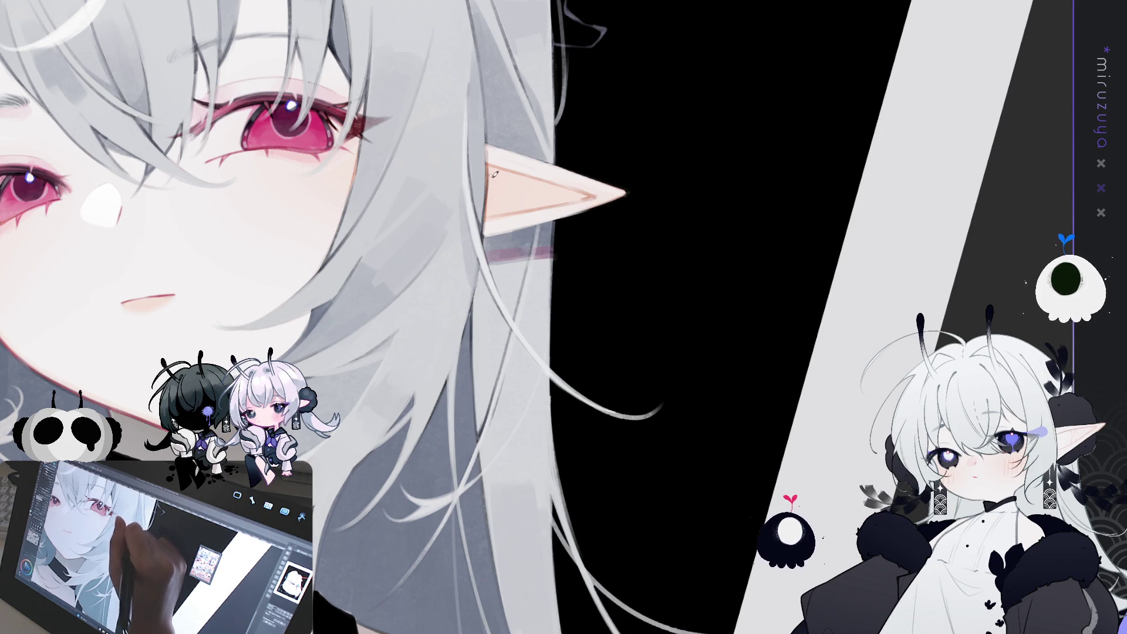
pyautogui.moveTo(494, 174); pyautogui.dragTo(503, 180)
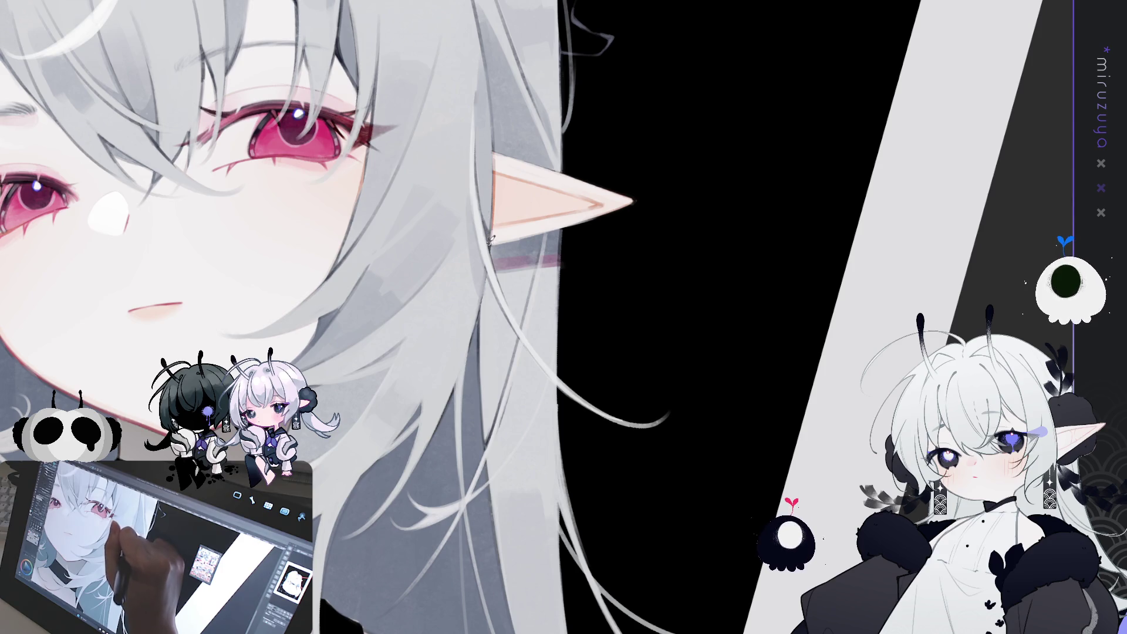
pyautogui.moveTo(527, 468)
pyautogui.mouseDown()
pyautogui.moveTo(560, 230)
pyautogui.moveTo(468, 318)
pyautogui.mouseUp()
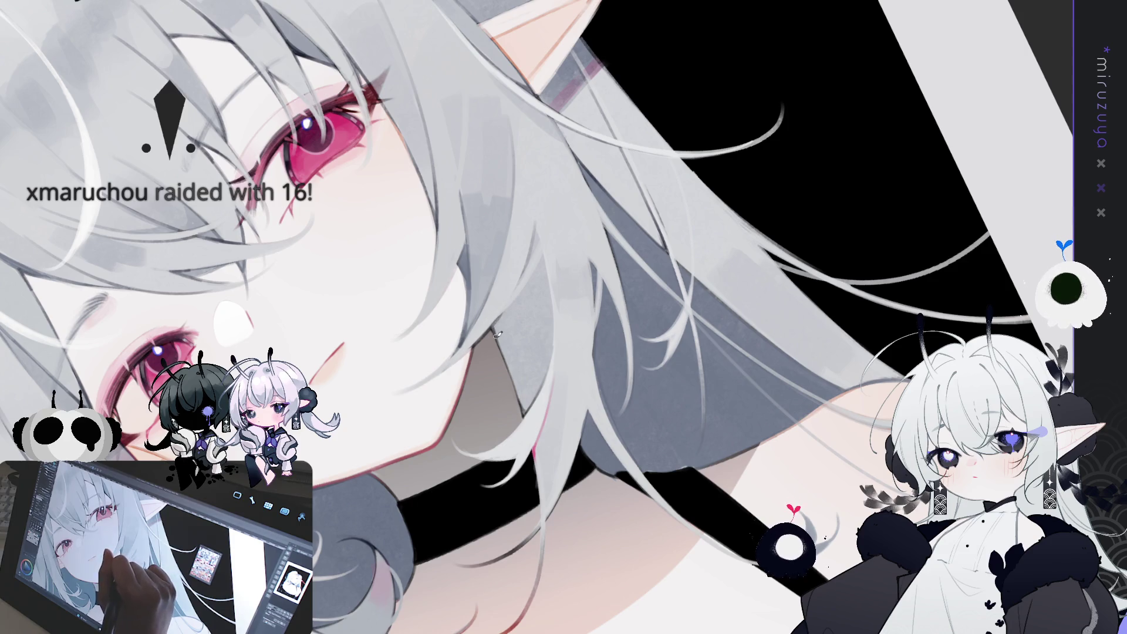
# Straighten the view, fit the whole figure in the window, and later pan to the pointed ear.
pyautogui.moveTo(498, 333); pyautogui.dragTo(528, 264)
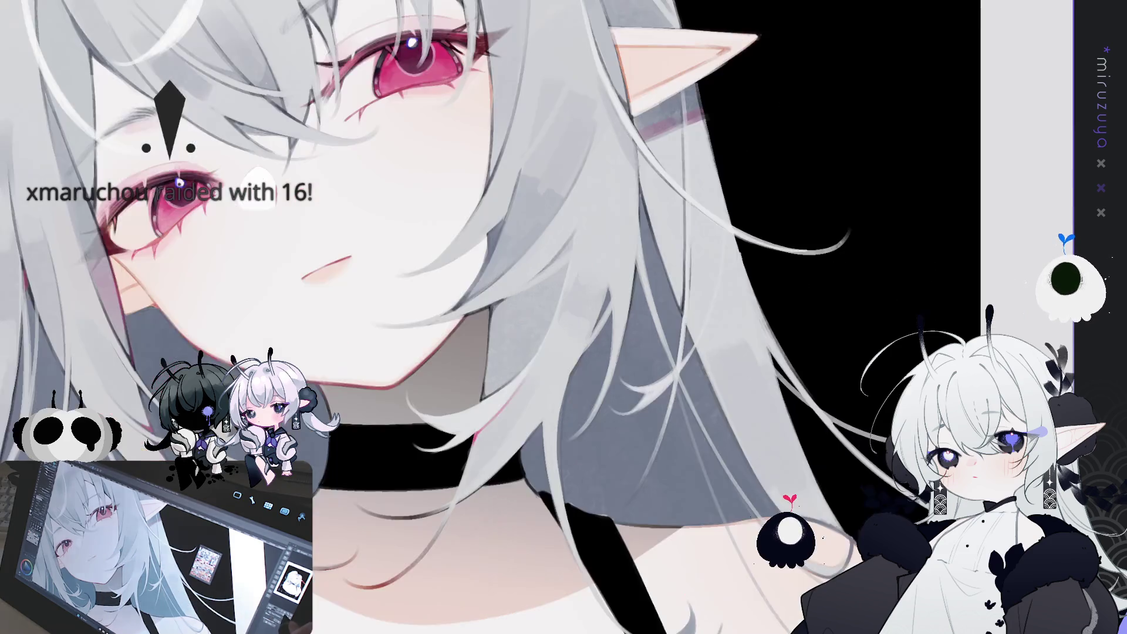
pyautogui.hotkey('ctrl', '0')
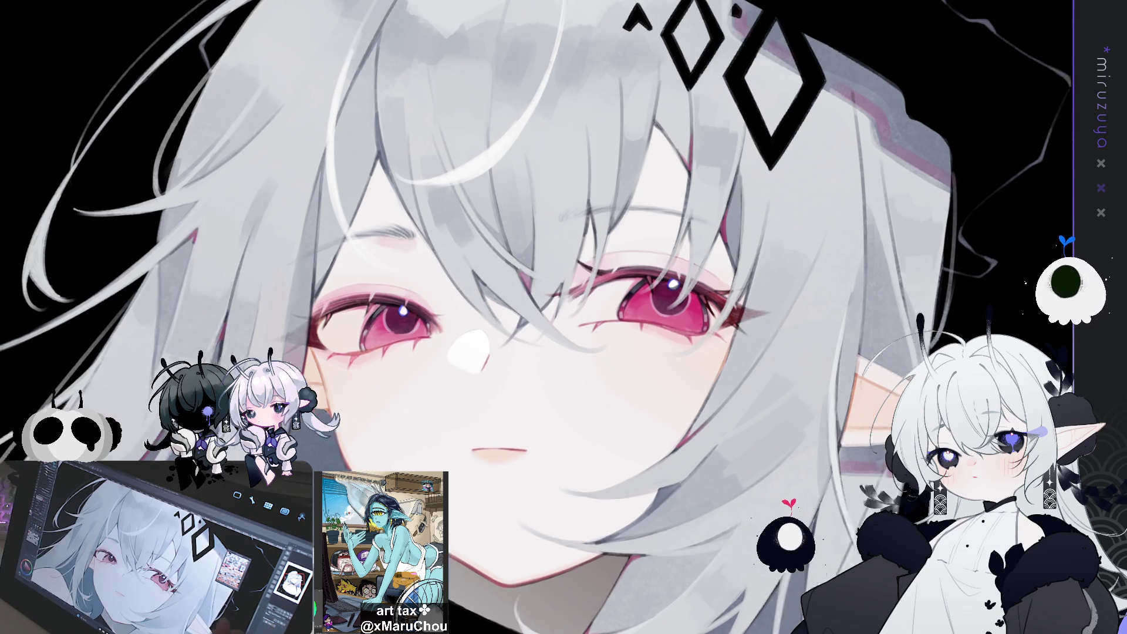
pyautogui.moveTo(972, 388)
pyautogui.mouseDown()
pyautogui.moveTo(766, 367)
pyautogui.moveTo(720, 283)
pyautogui.moveTo(593, 287)
pyautogui.mouseUp()
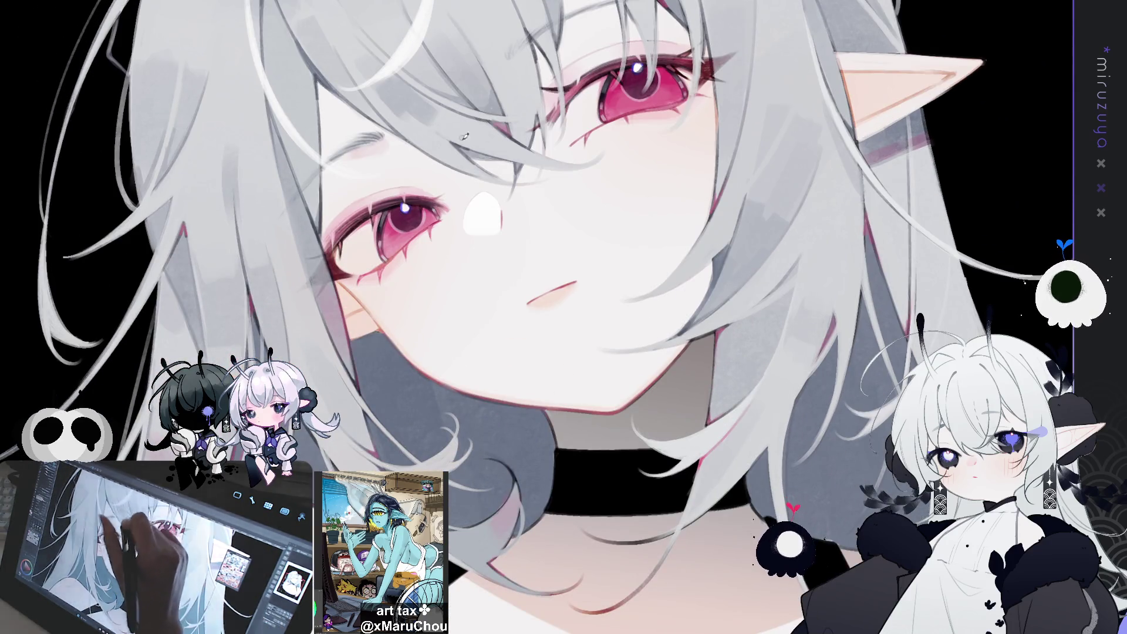
# Reshape the nose highlight and lasso-select the area around the mouth.
pyautogui.moveTo(501, 213)
pyautogui.mouseDown()
pyautogui.moveTo(494, 188)
pyautogui.moveTo(470, 203)
pyautogui.moveTo(464, 233)
pyautogui.moveTo(495, 233)
pyautogui.mouseUp()
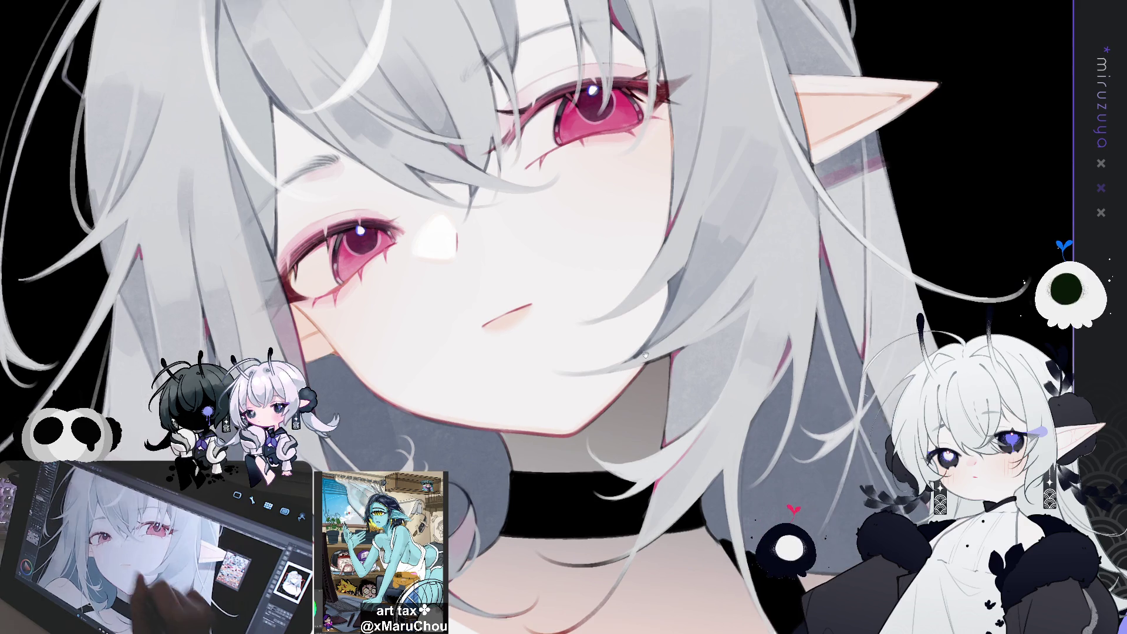
pyautogui.moveTo(620, 130); pyautogui.dragTo(576, 153)
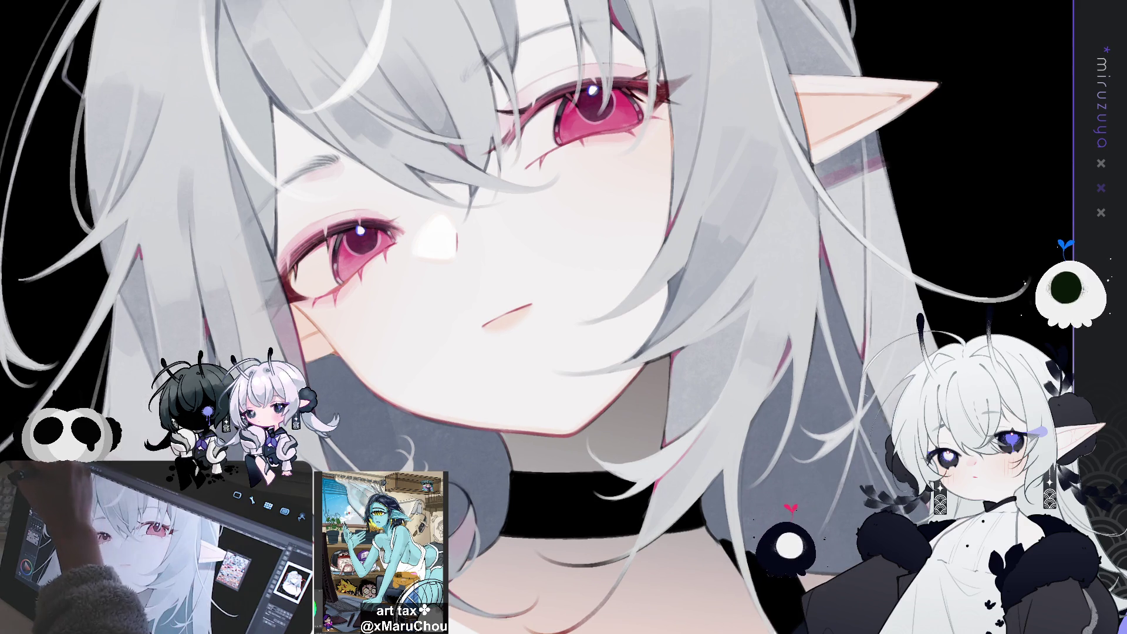
pyautogui.moveTo(538, 345)
pyautogui.mouseDown()
pyautogui.moveTo(522, 249)
pyautogui.moveTo(549, 343)
pyautogui.moveTo(526, 306)
pyautogui.mouseUp()
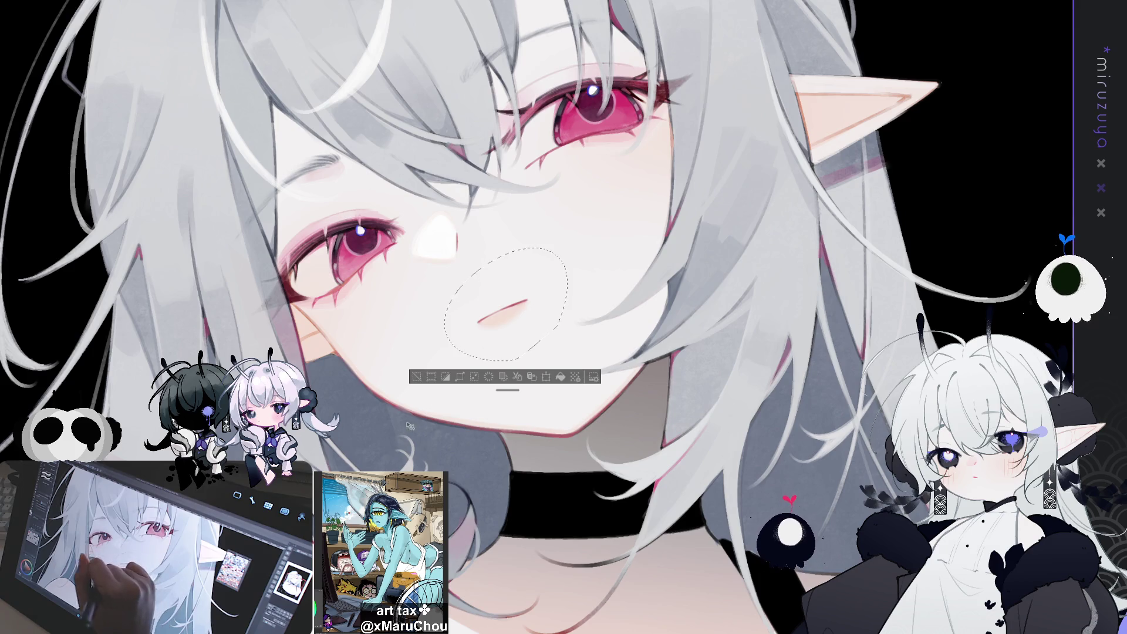
# Deselect the mouth area and flip the canvas horizontally to check the face.
pyautogui.hotkey('ctrl', 'd')
pyautogui.press('h')
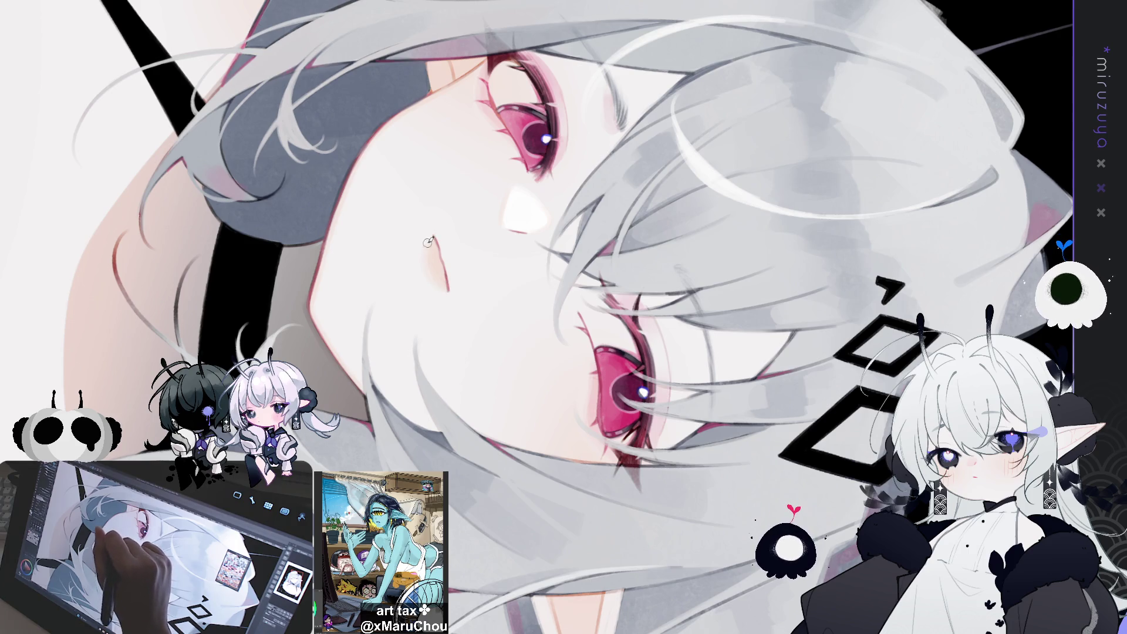
# Dab a small dark mark on the nose tip, then rotate the view about 30 degrees.
pyautogui.moveTo(427, 242); pyautogui.dragTo(423, 247)
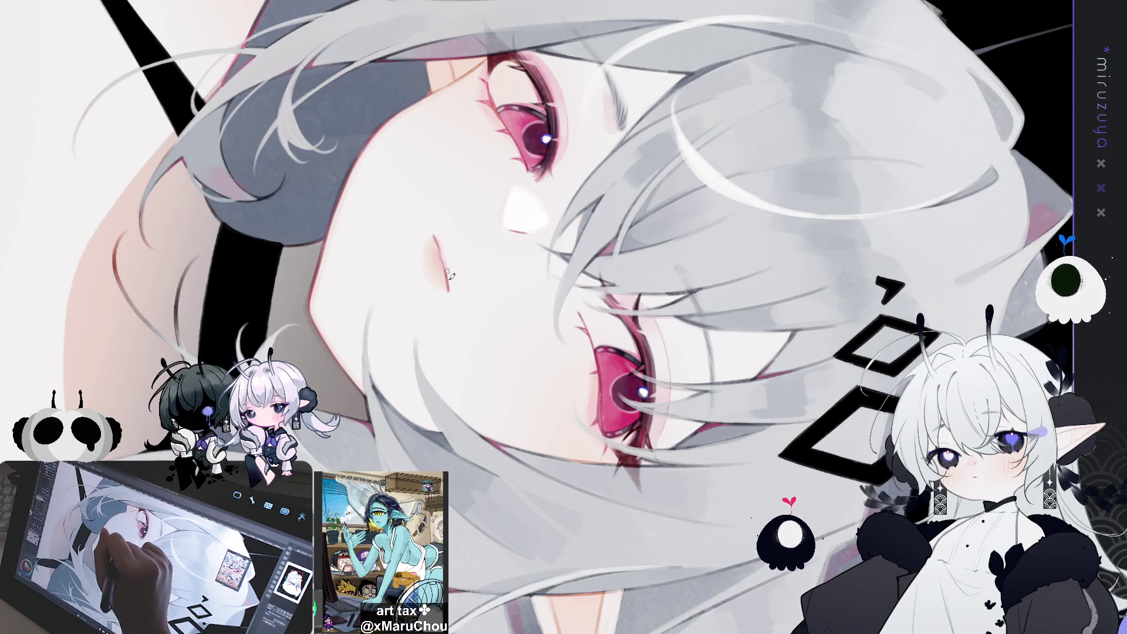
pyautogui.moveTo(392, 388); pyautogui.dragTo(362, 160)
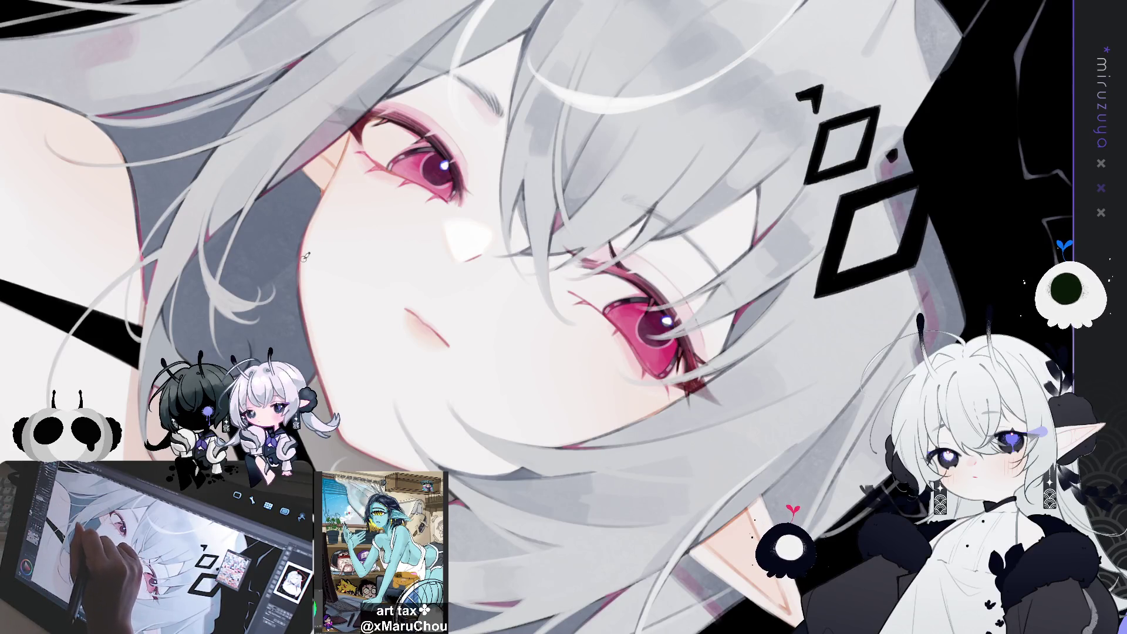
pyautogui.press('^')
pyautogui.press('^')
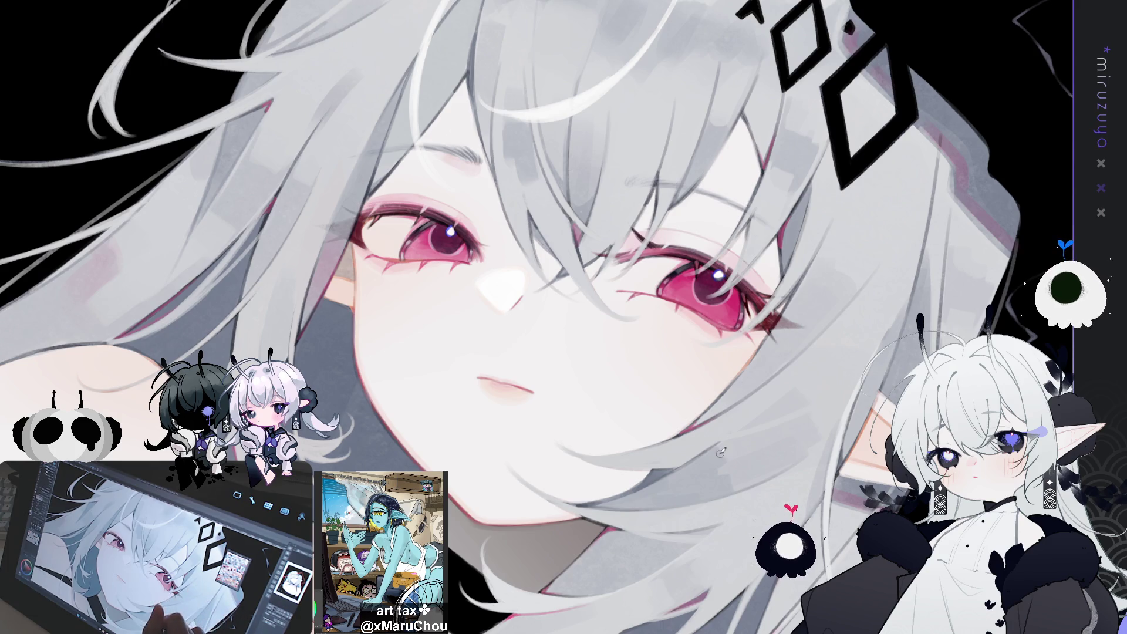
# Paint a pink-red blood streak from the forehead down through the eye.
pyautogui.moveTo(723, 456)
pyautogui.mouseDown()
pyautogui.moveTo(708, 274)
pyautogui.moveTo(803, 270)
pyautogui.moveTo(786, 211)
pyautogui.mouseUp()
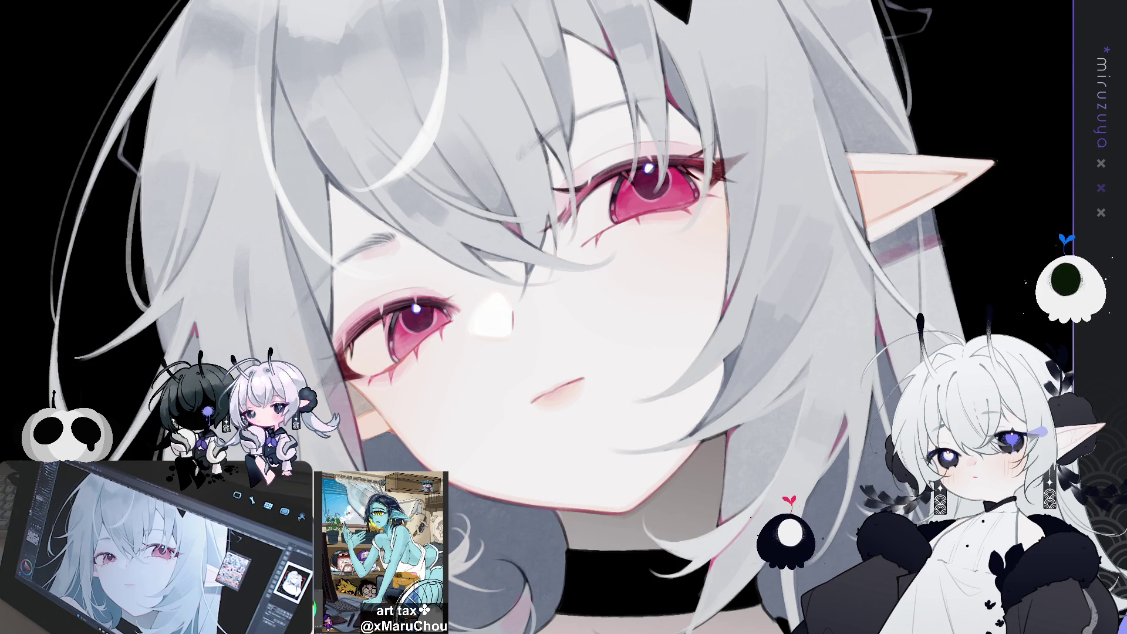
pyautogui.moveTo(586, 53); pyautogui.dragTo(666, 371)
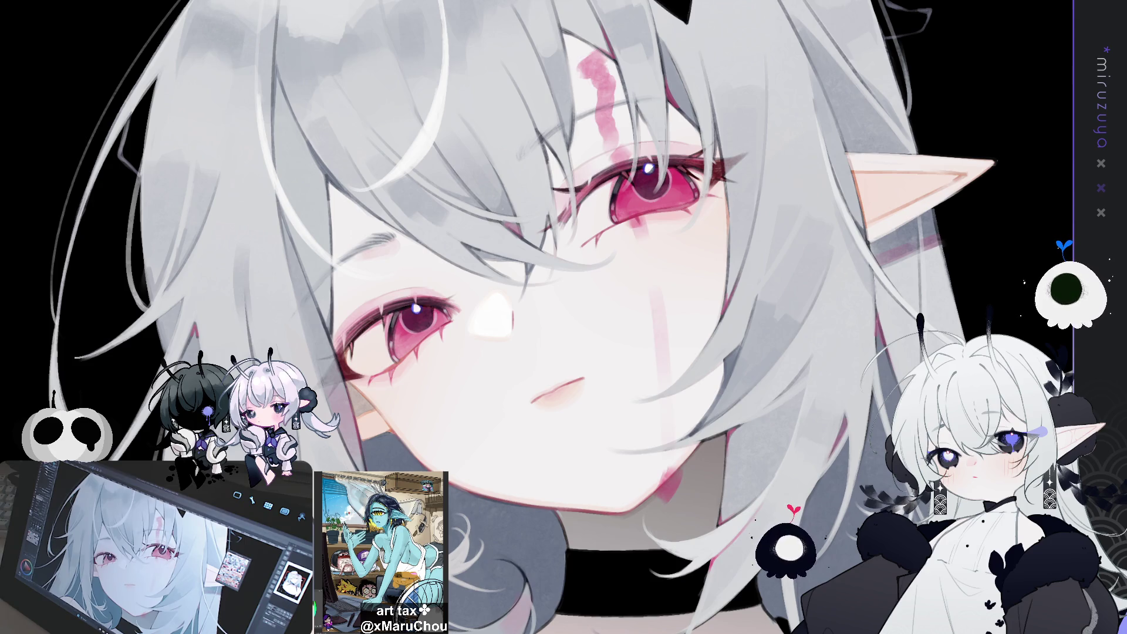
pyautogui.moveTo(564, 317); pyautogui.dragTo(520, 338)
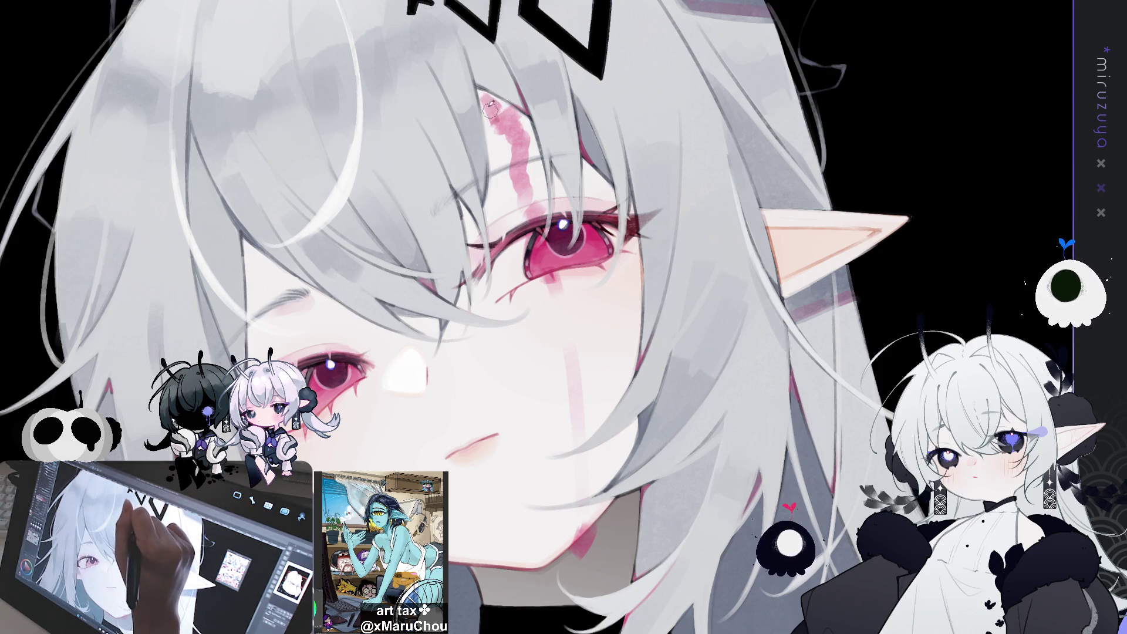
# Darken the forehead blood mark and lengthen the blood drip on the chin.
pyautogui.moveTo(495, 112)
pyautogui.mouseDown()
pyautogui.moveTo(514, 133)
pyautogui.moveTo(502, 99)
pyautogui.mouseUp()
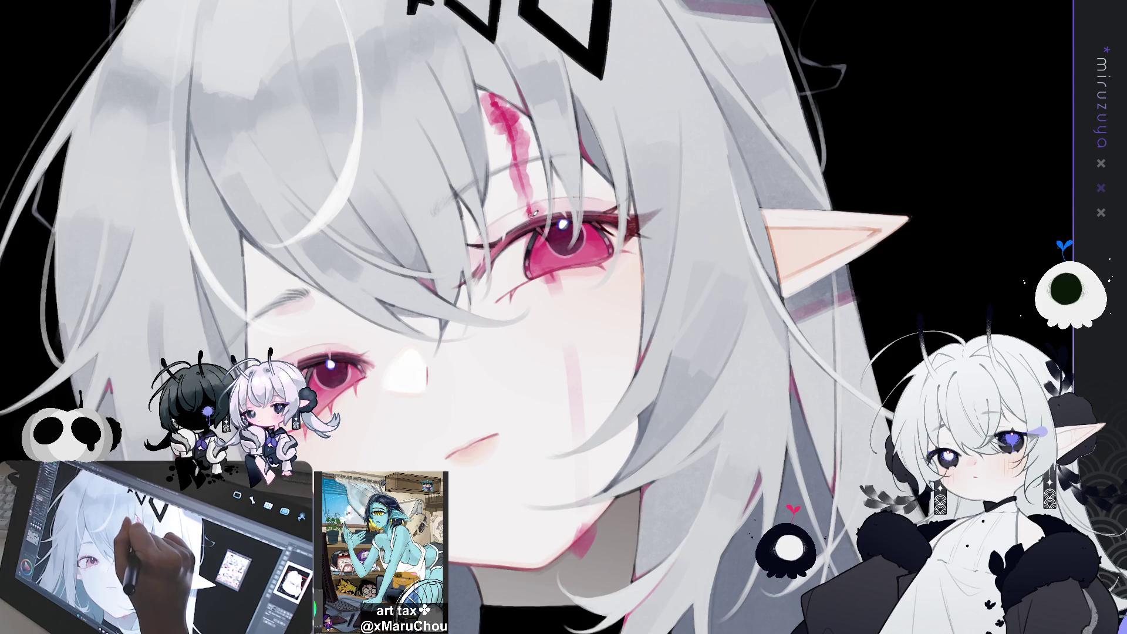
pyautogui.moveTo(597, 251); pyautogui.dragTo(616, 218)
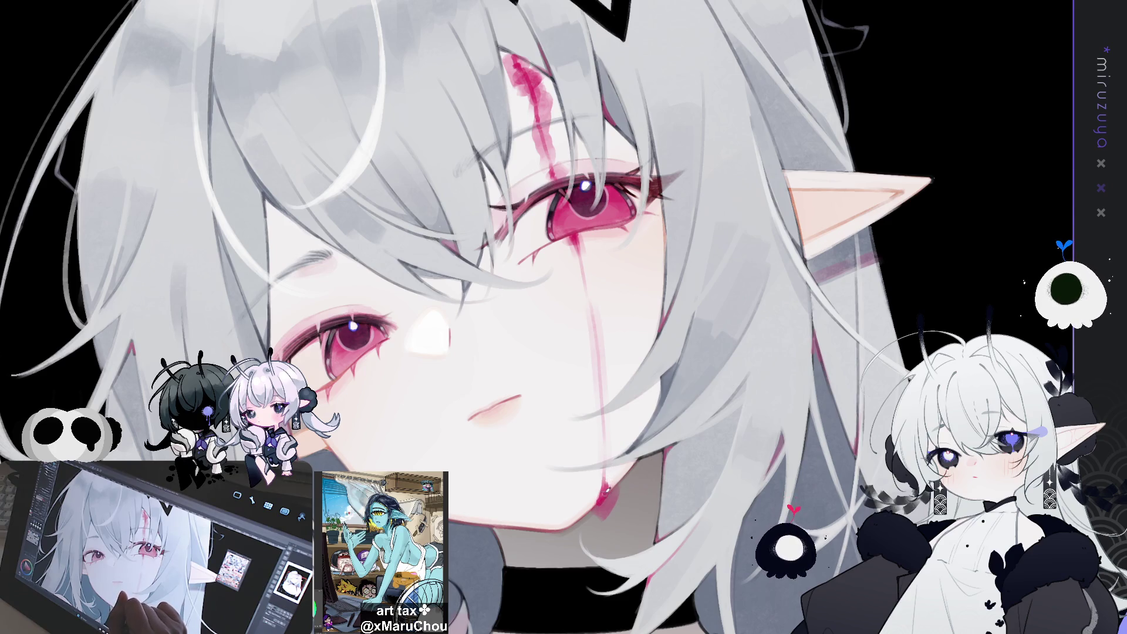
pyautogui.moveTo(605, 464); pyautogui.dragTo(604, 499)
pyautogui.moveTo(605, 429); pyautogui.dragTo(606, 484)
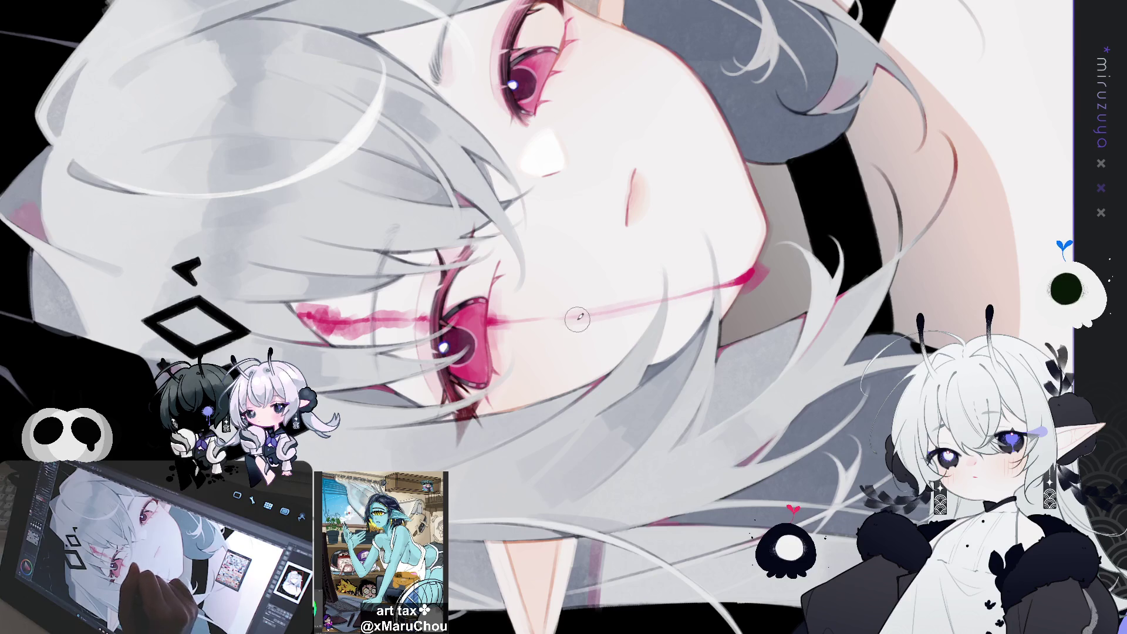
# Unflip the canvas view and reset its rotation so the neck and chest are upright.
pyautogui.press('h')
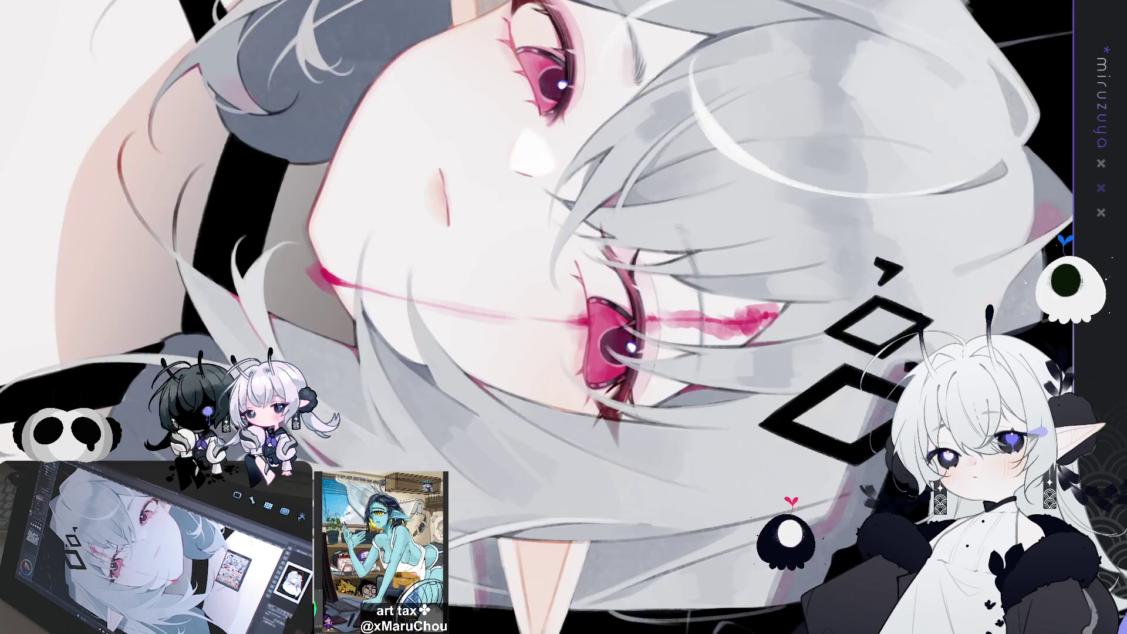
pyautogui.hotkey('ctrl', '0')
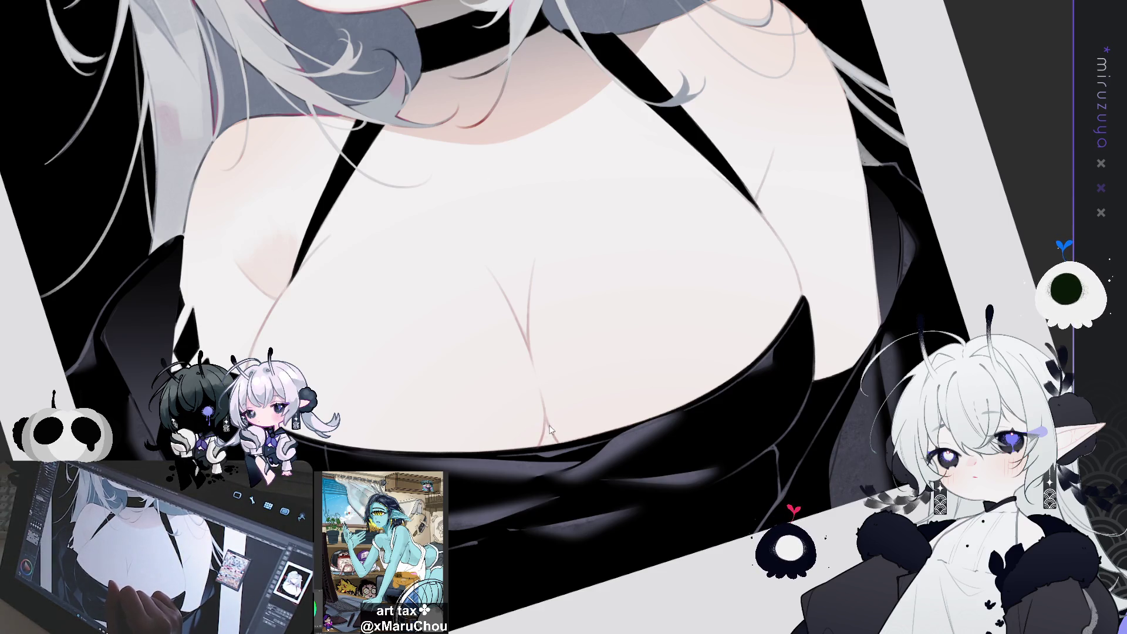
# Paint soft grey shading along the breast's lower edge where skin meets the black dress.
pyautogui.moveTo(542, 415); pyautogui.dragTo(545, 444)
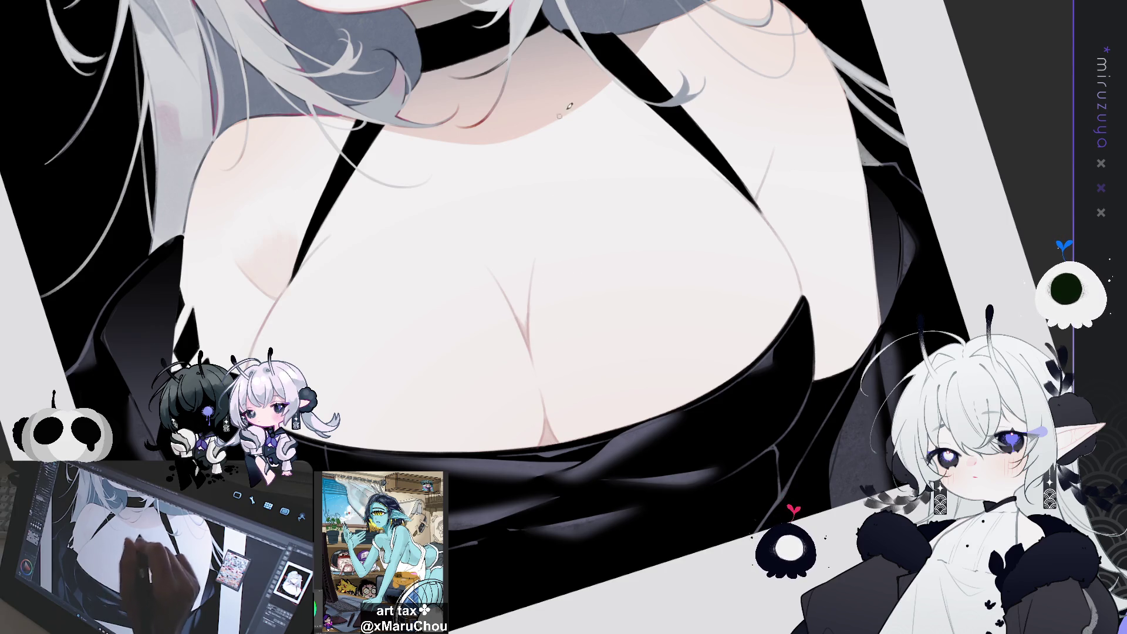
pyautogui.moveTo(675, 314)
pyautogui.mouseDown()
pyautogui.moveTo(694, 318)
pyautogui.moveTo(563, 288)
pyautogui.mouseUp()
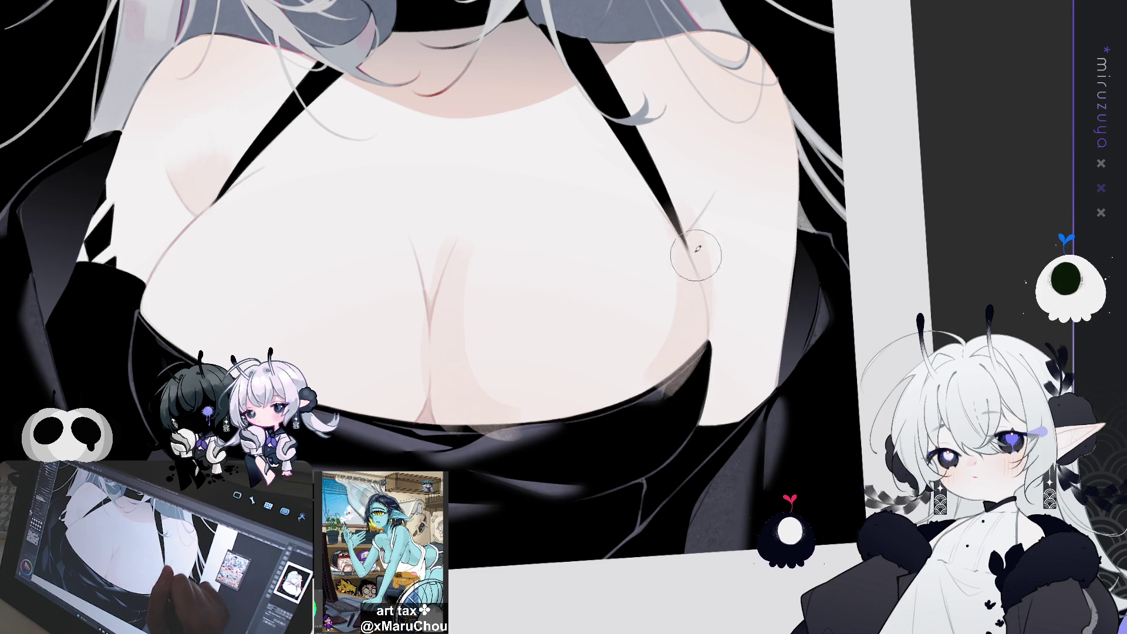
pyautogui.moveTo(698, 373); pyautogui.dragTo(508, 425)
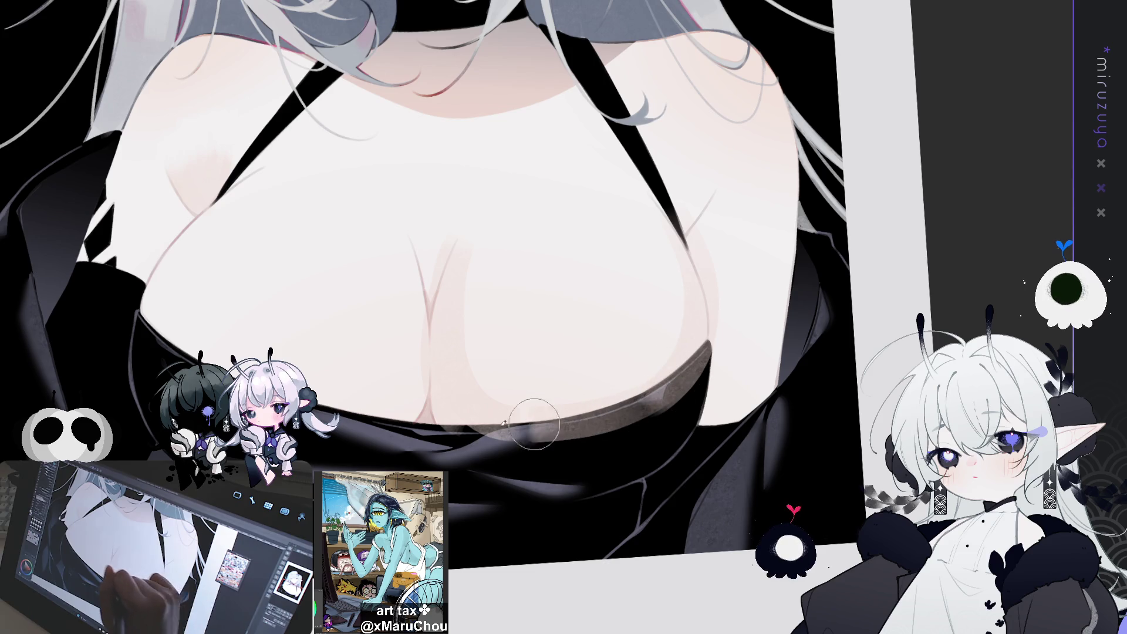
pyautogui.moveTo(675, 376)
pyautogui.mouseDown()
pyautogui.moveTo(505, 428)
pyautogui.moveTo(701, 352)
pyautogui.mouseUp()
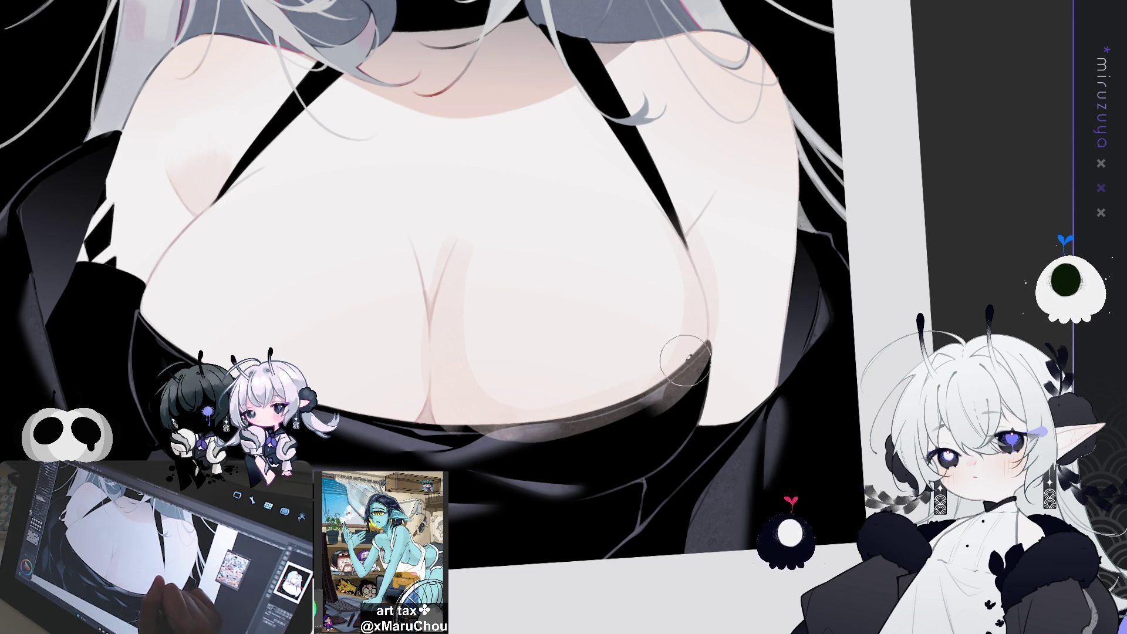
# Sharpen the cleavage lines into a V and brighten the grey shading on the lower-left edge.
pyautogui.moveTo(657, 199); pyautogui.dragTo(801, 174)
pyautogui.moveTo(551, 239)
pyautogui.mouseDown()
pyautogui.moveTo(563, 305)
pyautogui.moveTo(548, 311)
pyautogui.moveTo(528, 404)
pyautogui.moveTo(568, 311)
pyautogui.moveTo(540, 314)
pyautogui.moveTo(553, 319)
pyautogui.moveTo(529, 369)
pyautogui.moveTo(332, 337)
pyautogui.moveTo(394, 155)
pyautogui.moveTo(295, 270)
pyautogui.moveTo(370, 182)
pyautogui.moveTo(304, 230)
pyautogui.moveTo(465, 390)
pyautogui.mouseUp()
pyautogui.moveTo(324, 311); pyautogui.dragTo(511, 322)
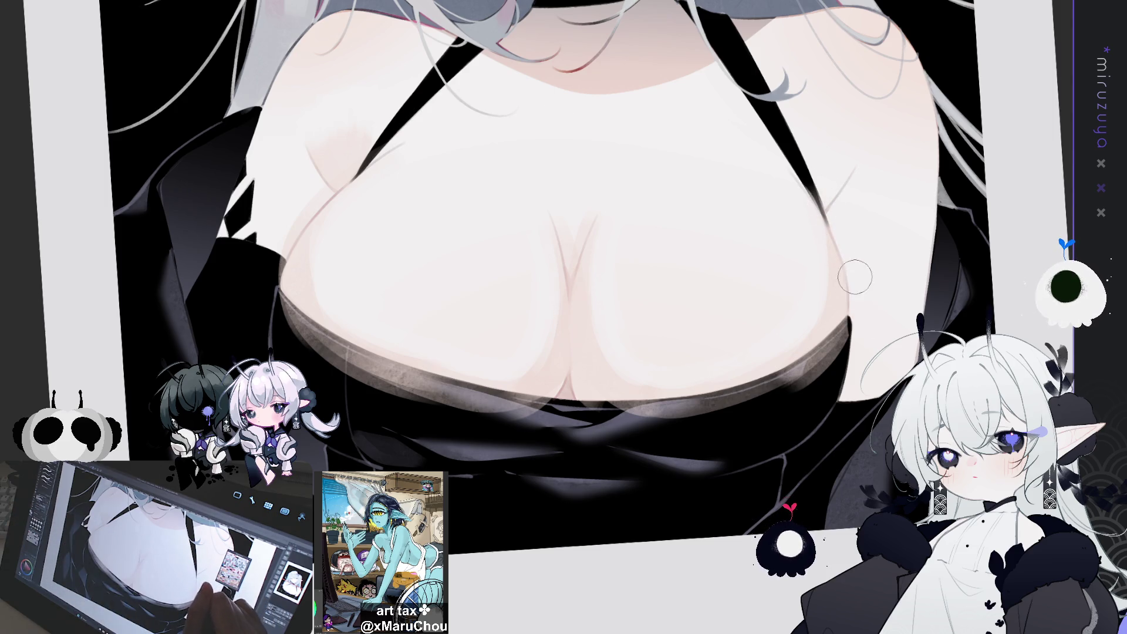
pyautogui.press('-')
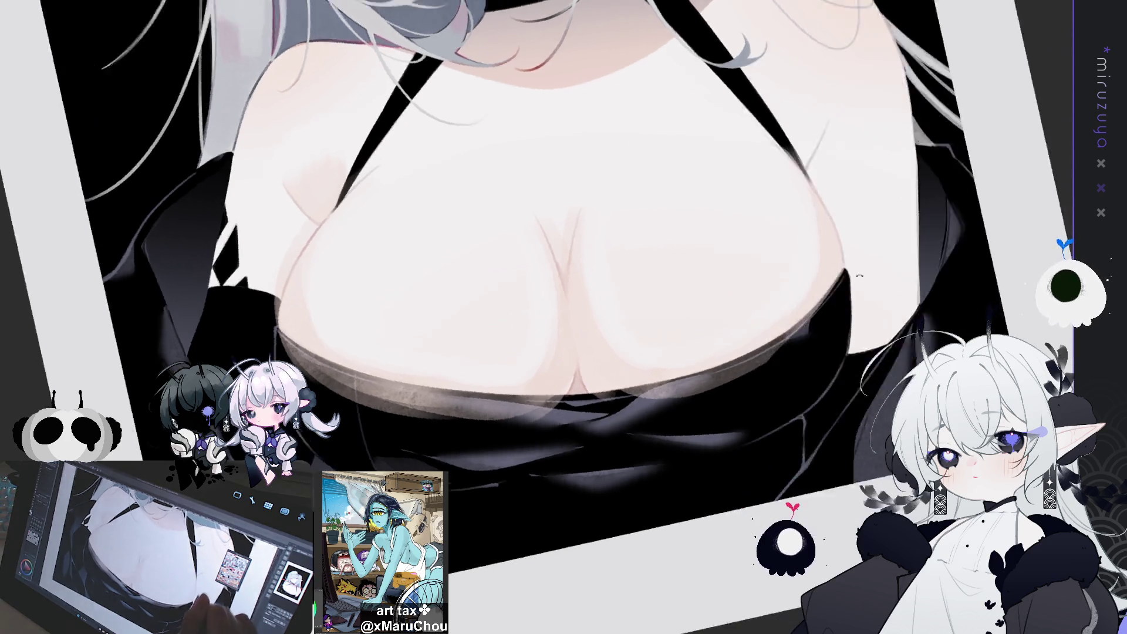
# Darken the black dress's edge down the shoulder with several strokes on a rotated view, then reset rotation.
pyautogui.press('-')
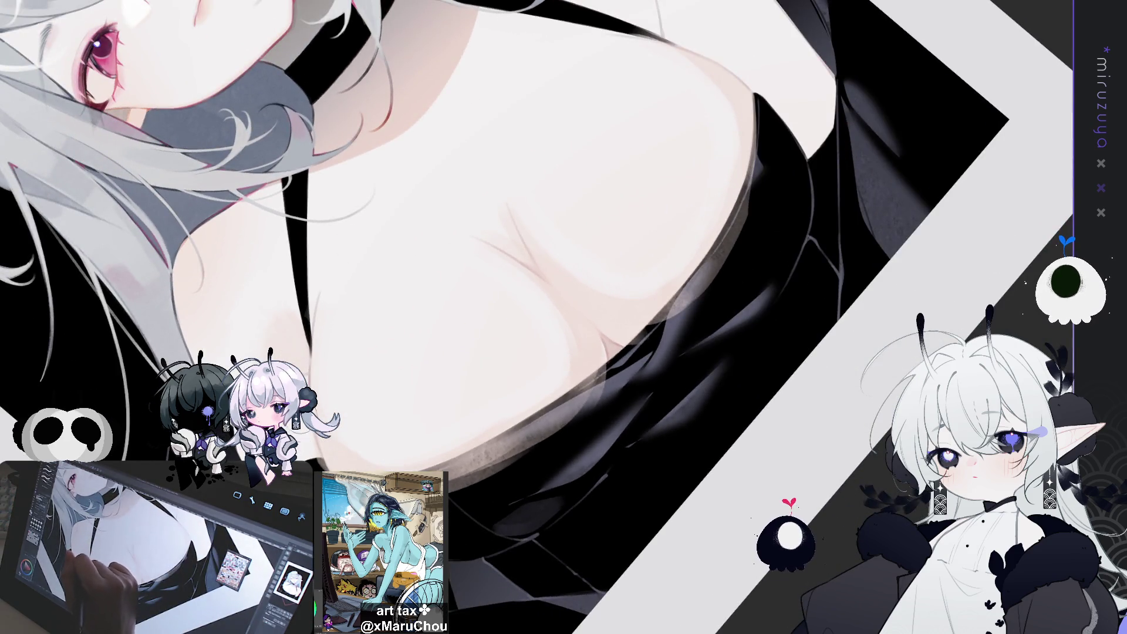
pyautogui.press('^')
pyautogui.press('^')
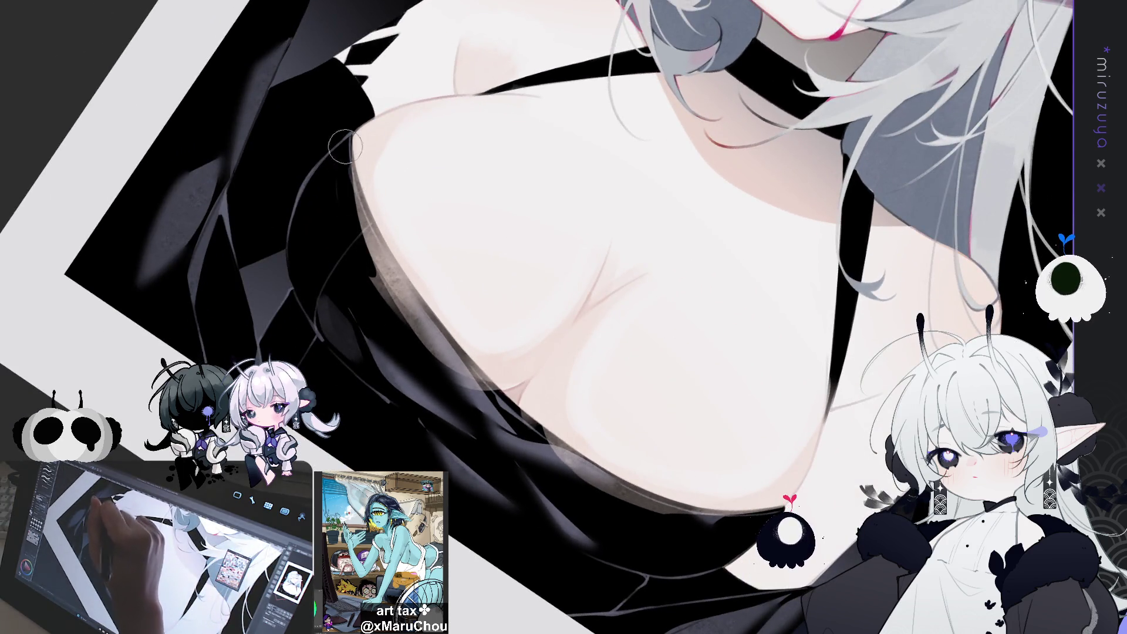
pyautogui.moveTo(359, 143); pyautogui.dragTo(395, 288)
pyautogui.moveTo(345, 163); pyautogui.dragTo(418, 323)
pyautogui.moveTo(352, 164); pyautogui.dragTo(417, 329)
pyautogui.moveTo(352, 193); pyautogui.dragTo(470, 387)
pyautogui.moveTo(364, 228)
pyautogui.mouseDown()
pyautogui.moveTo(354, 195)
pyautogui.moveTo(408, 290)
pyautogui.moveTo(370, 232)
pyautogui.moveTo(366, 279)
pyautogui.moveTo(323, 316)
pyautogui.moveTo(363, 264)
pyautogui.moveTo(364, 218)
pyautogui.moveTo(400, 331)
pyautogui.moveTo(442, 408)
pyautogui.moveTo(529, 473)
pyautogui.mouseUp()
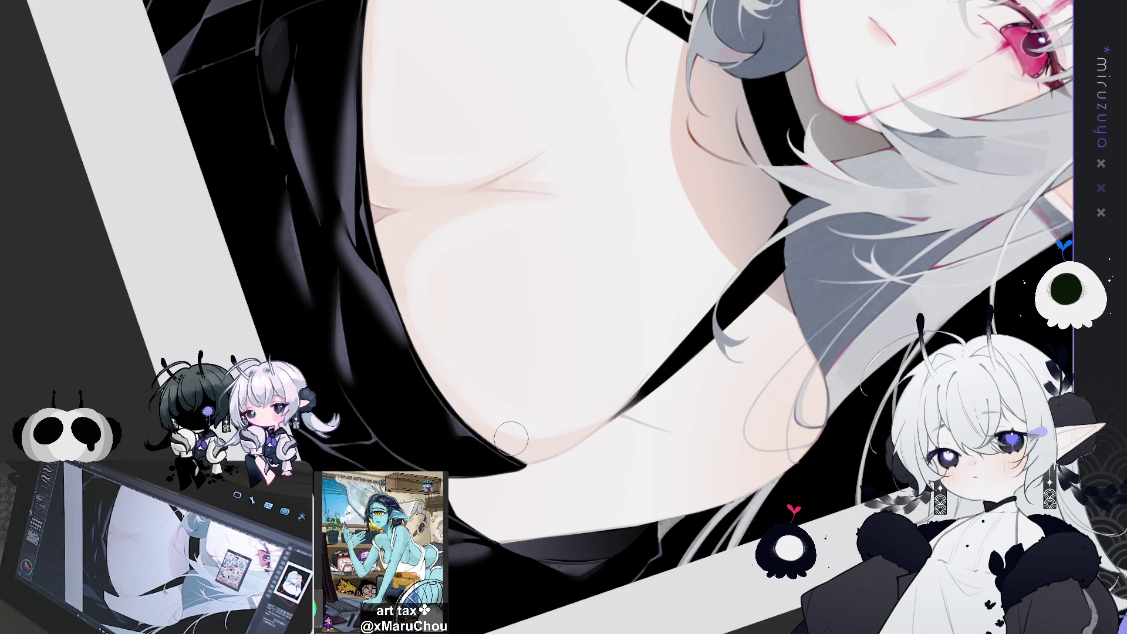
pyautogui.hotkey('ctrl', '@')
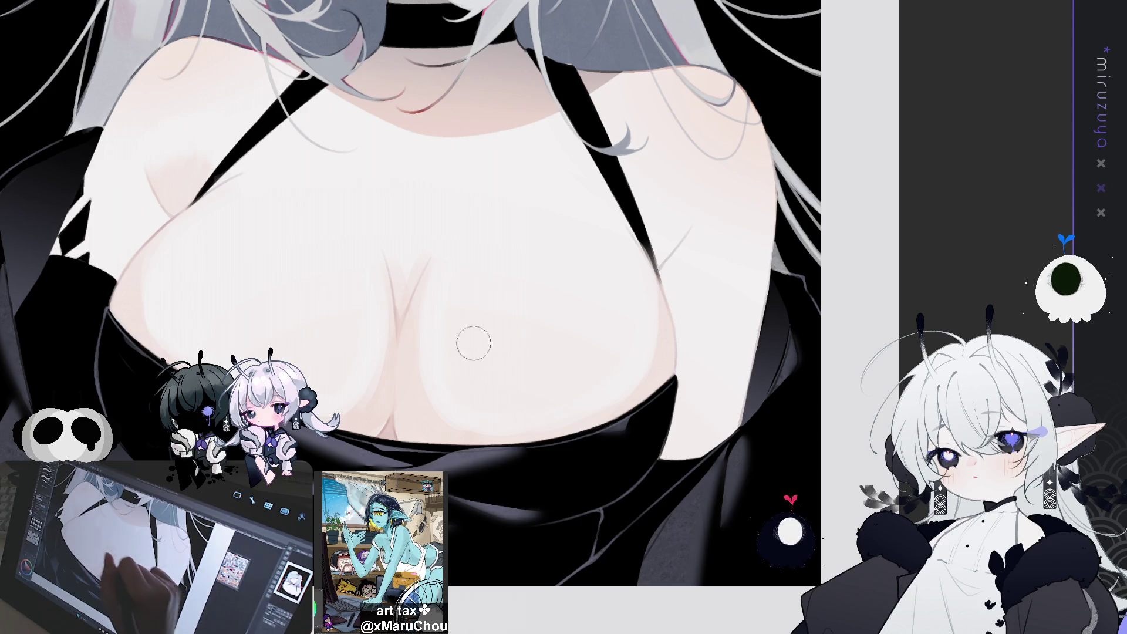
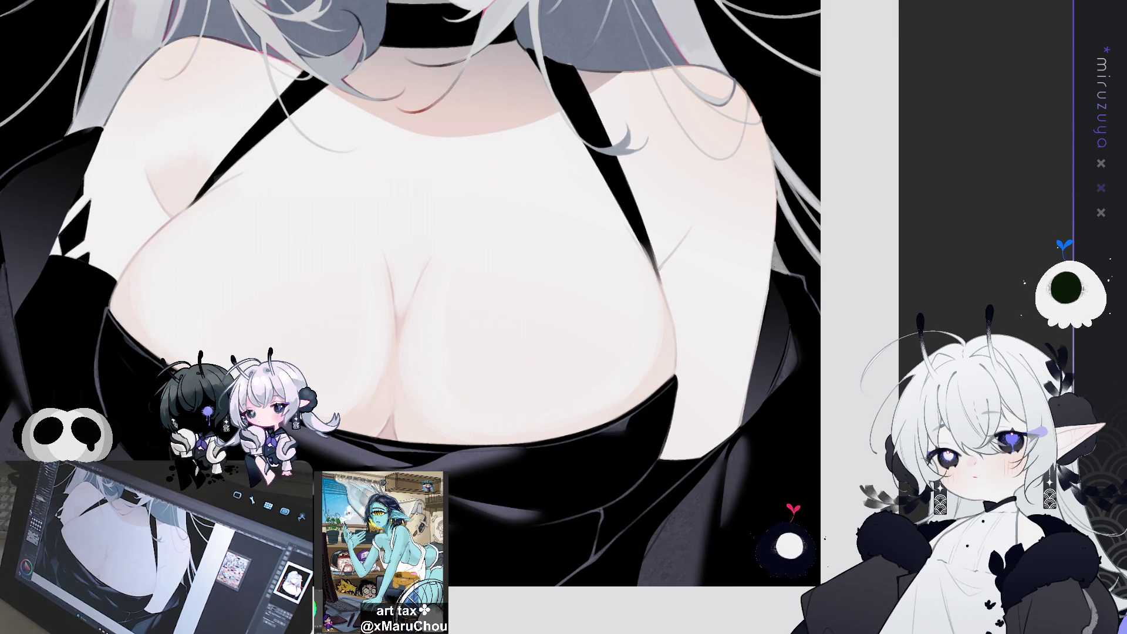
# Zoom in and lasso two petal shapes on the upper chest, either side of the cleavage.
pyautogui.moveTo(624, 359); pyautogui.dragTo(462, 179)
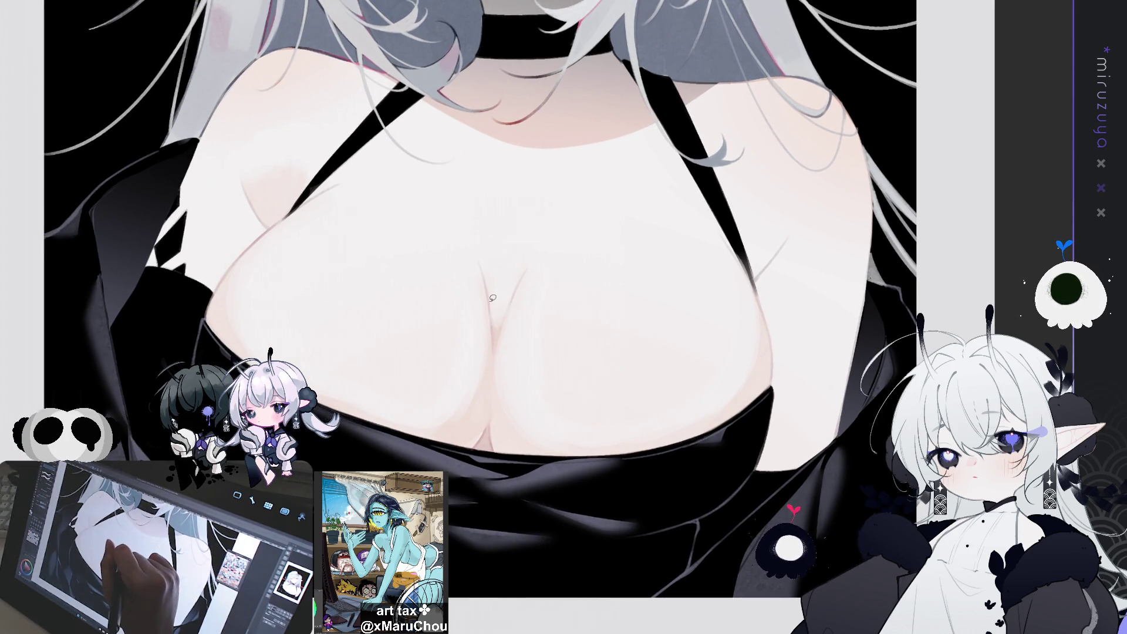
pyautogui.moveTo(489, 286); pyautogui.dragTo(456, 227)
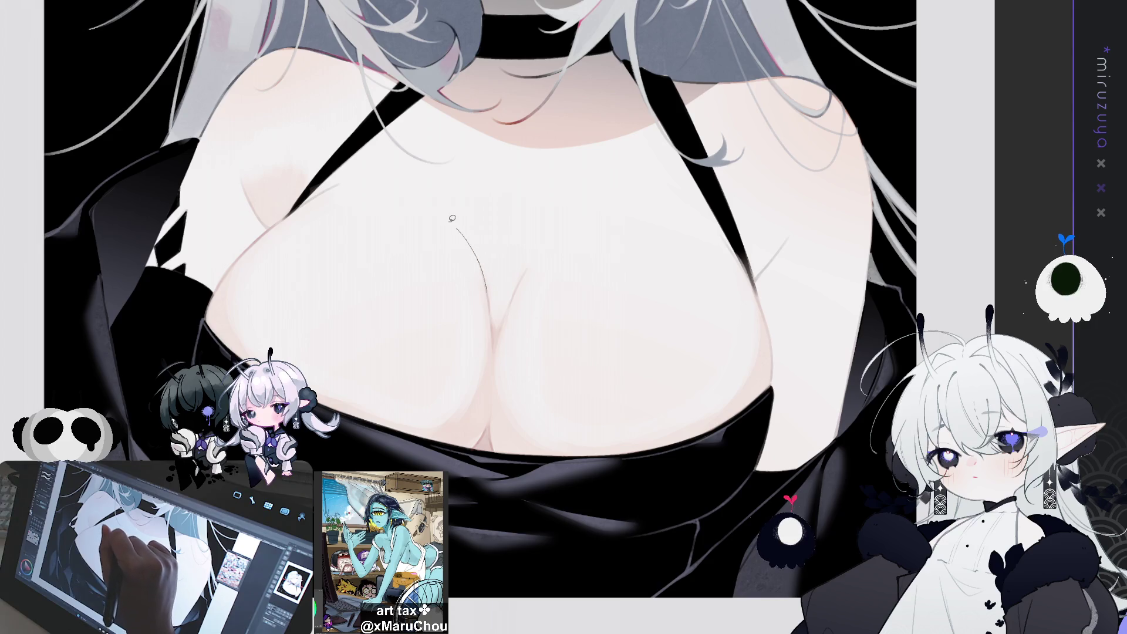
pyautogui.moveTo(491, 312); pyautogui.dragTo(599, 230)
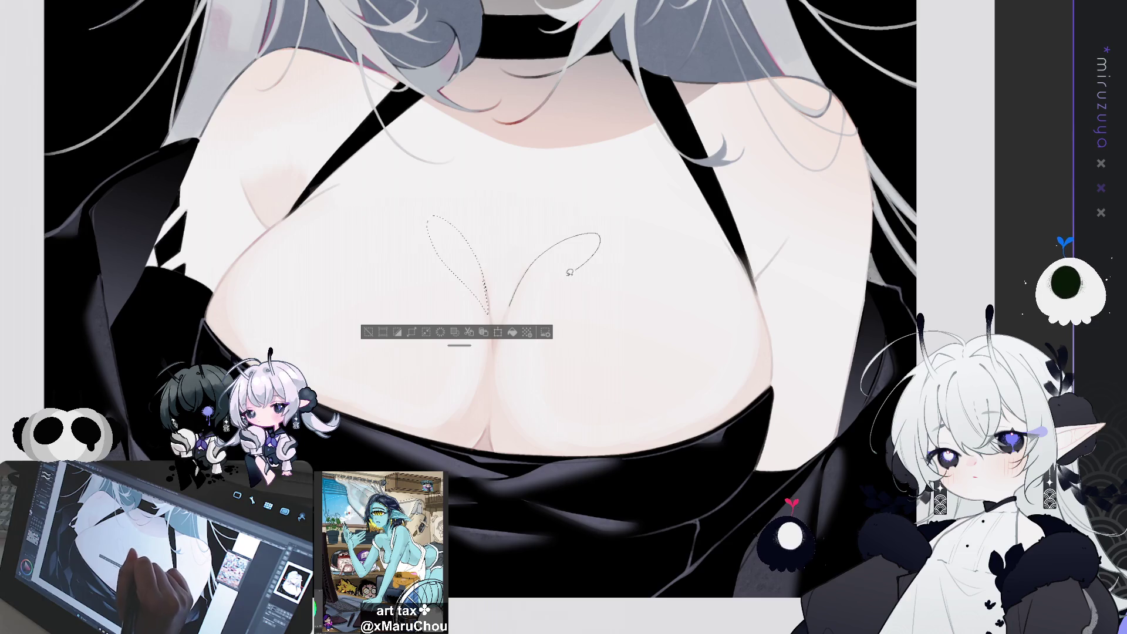
pyautogui.moveTo(511, 304); pyautogui.dragTo(510, 306)
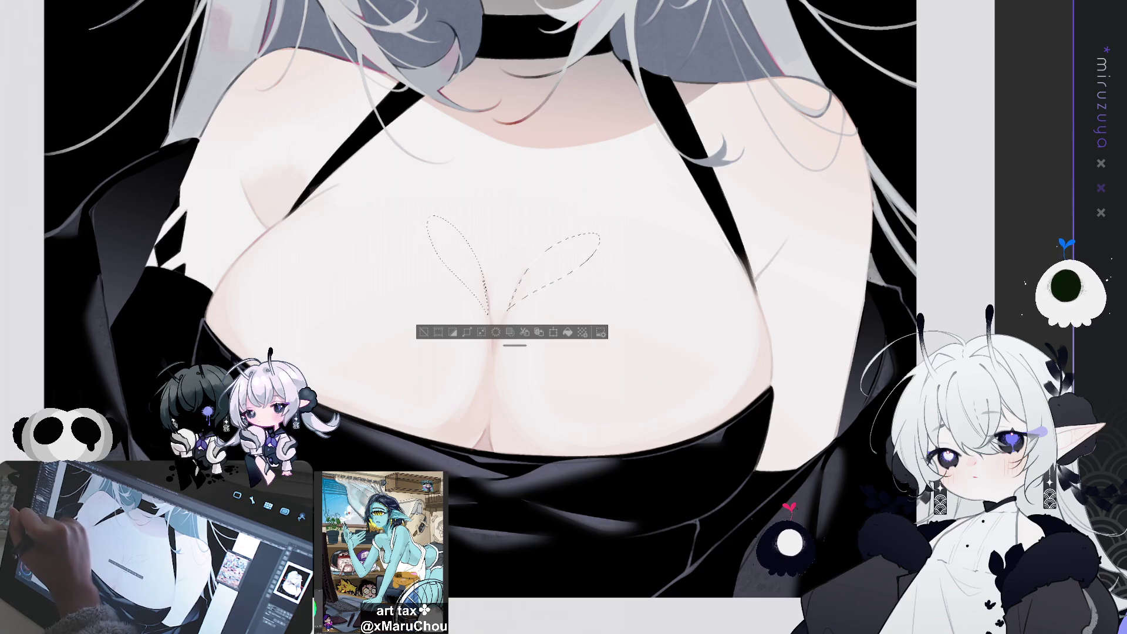
# Fill both petals with light pink, deselect, and outline another chest area.
pyautogui.moveTo(428, 201); pyautogui.dragTo(469, 275)
pyautogui.moveTo(551, 274); pyautogui.dragTo(586, 246)
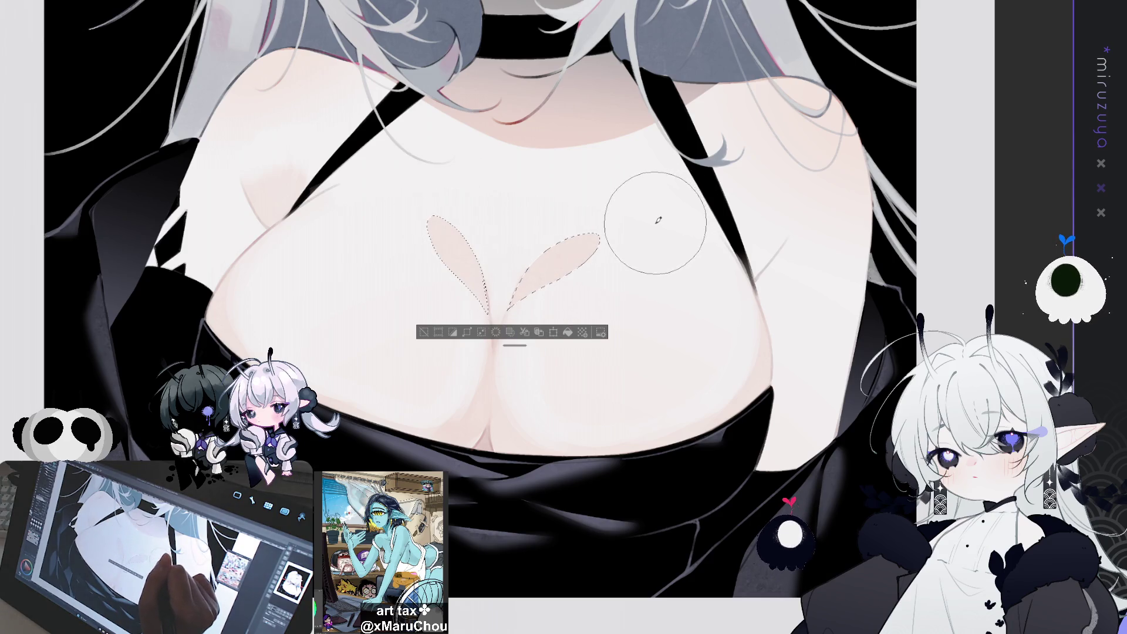
pyautogui.click(430, 333)
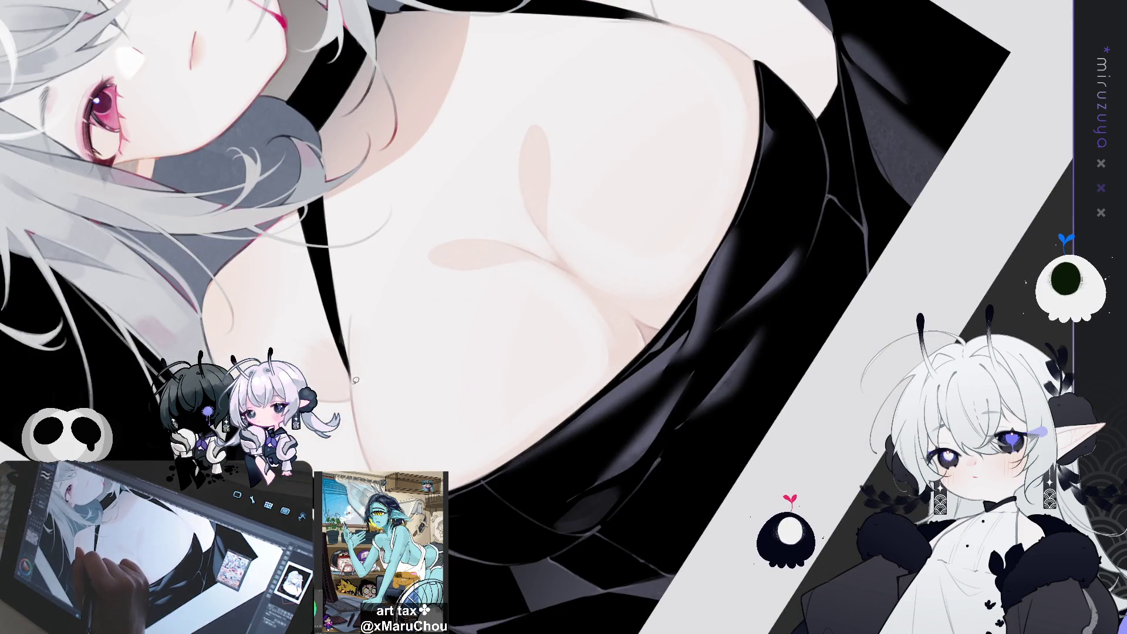
pyautogui.moveTo(350, 374); pyautogui.dragTo(353, 376)
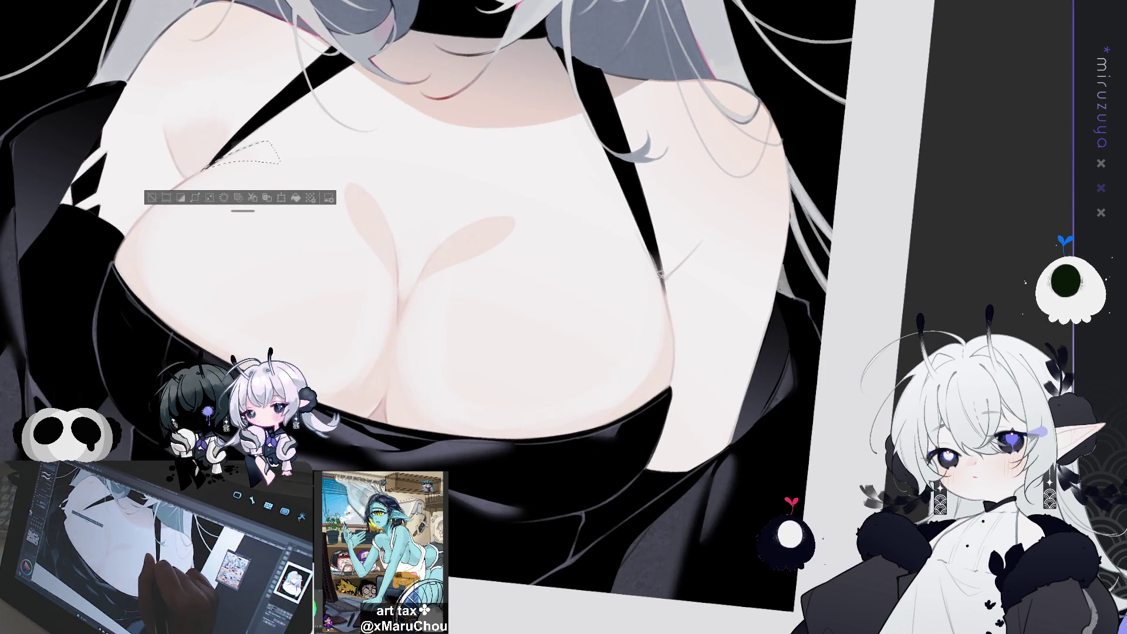
# Lasso a narrow strip along the chest's right edge, airbrush faint pink shading, then deselect.
pyautogui.moveTo(626, 231)
pyautogui.mouseDown()
pyautogui.moveTo(634, 249)
pyautogui.moveTo(627, 231)
pyautogui.mouseUp()
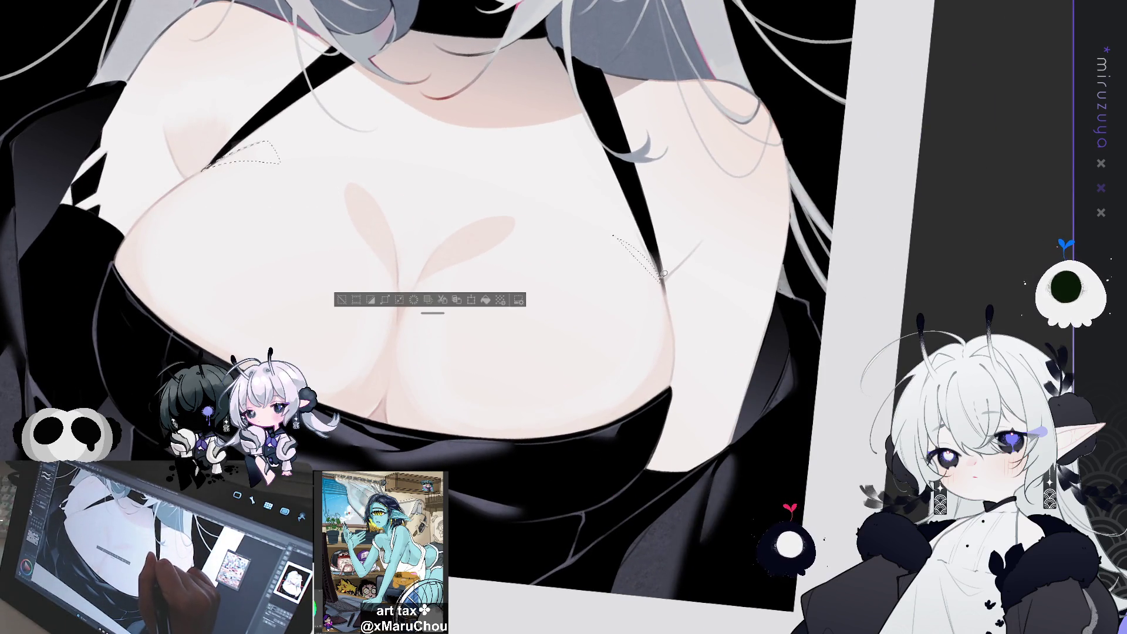
pyautogui.hotkey('ctrl', 'z')
pyautogui.moveTo(661, 272)
pyautogui.mouseDown()
pyautogui.moveTo(625, 217)
pyautogui.moveTo(645, 235)
pyautogui.mouseUp()
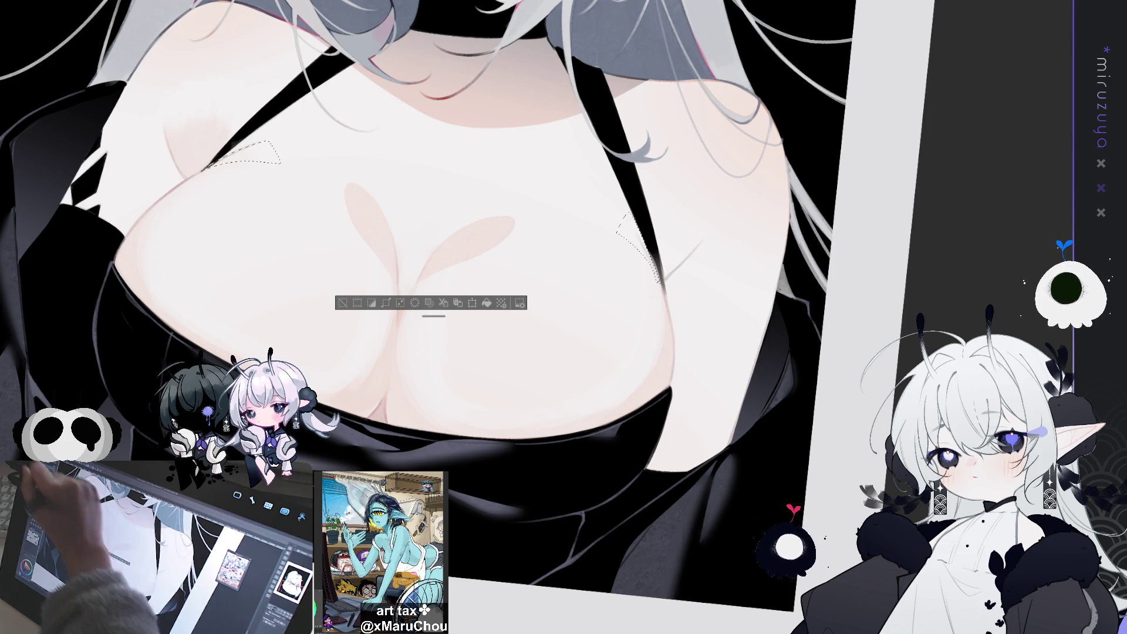
pyautogui.press('b')
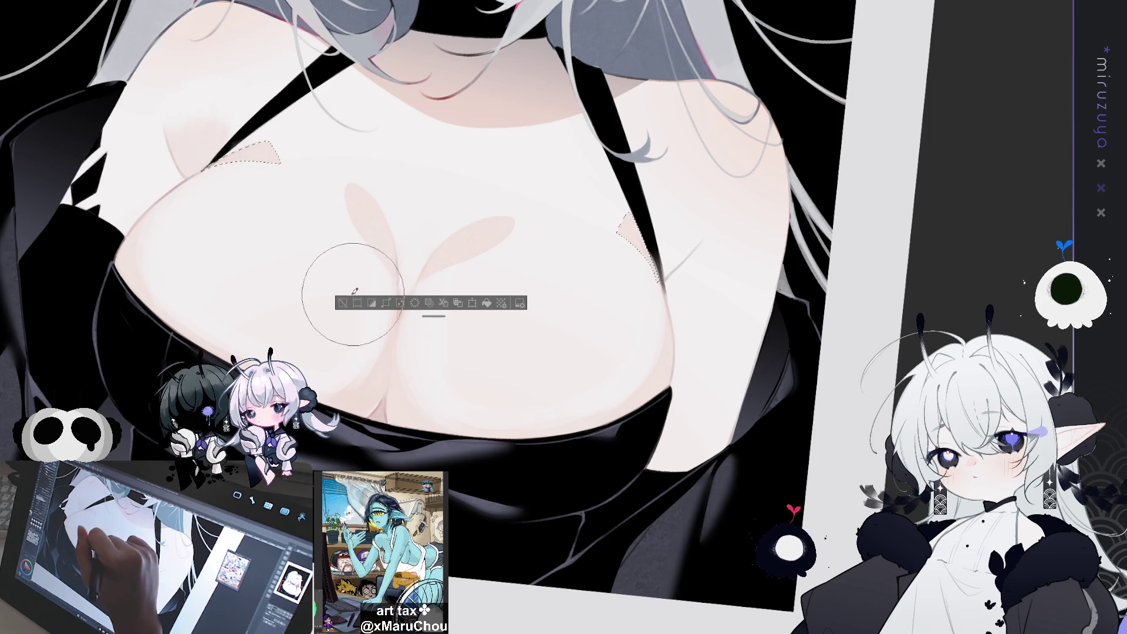
pyautogui.hotkey('ctrl', 'd')
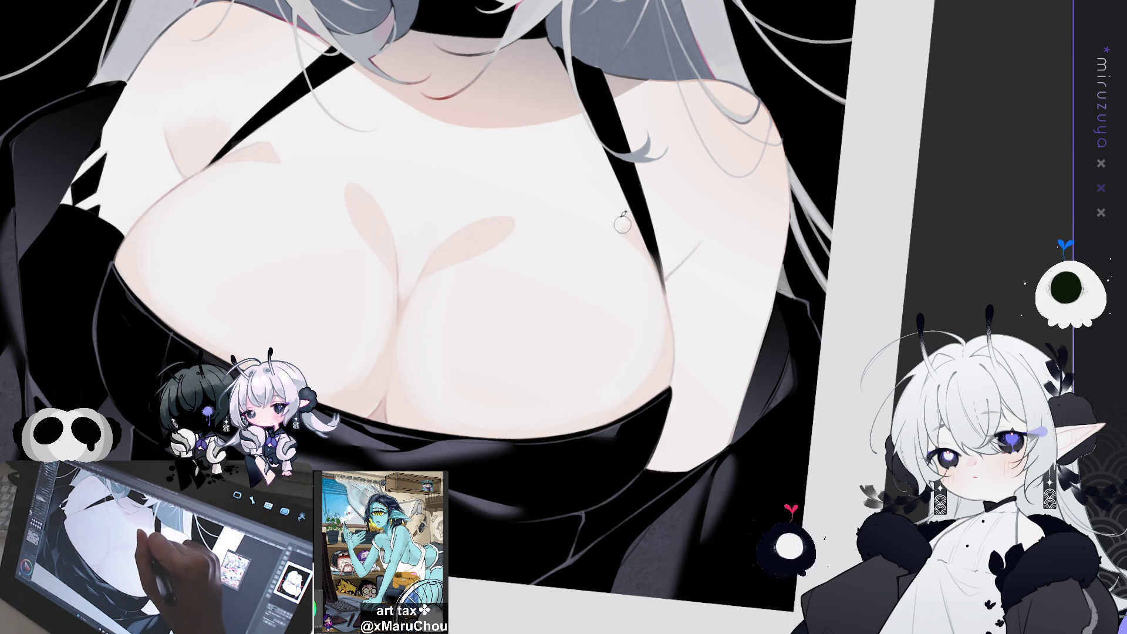
pyautogui.moveTo(622, 241); pyautogui.dragTo(460, 315)
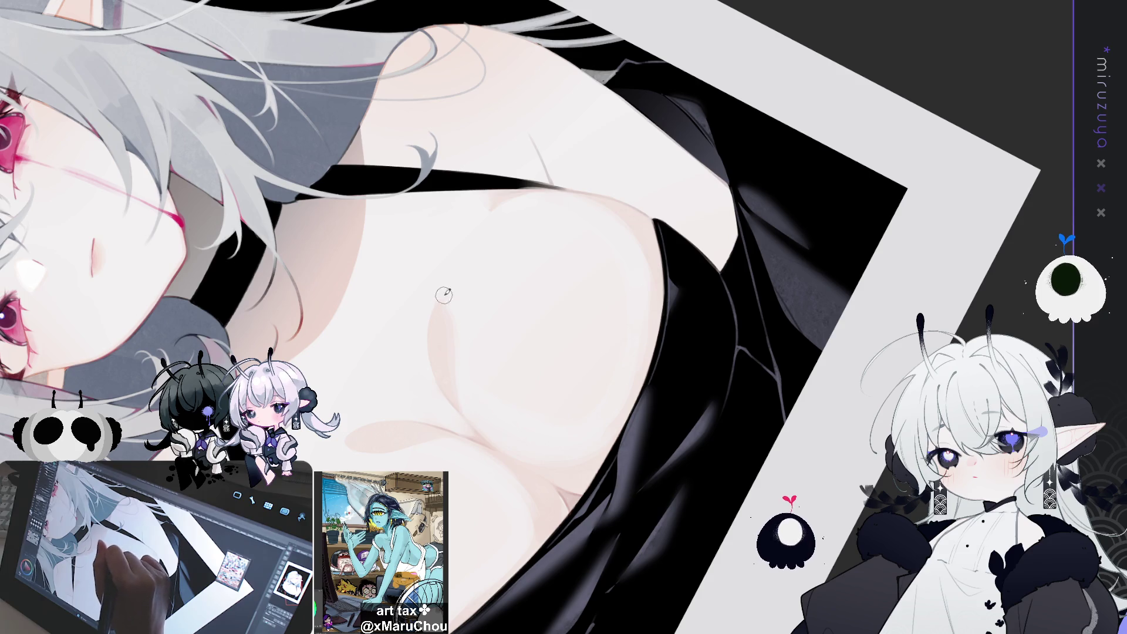
# Turn the view upright around the chest, dab a small mark, then reset canvas rotation.
pyautogui.moveTo(521, 238); pyautogui.dragTo(385, 163)
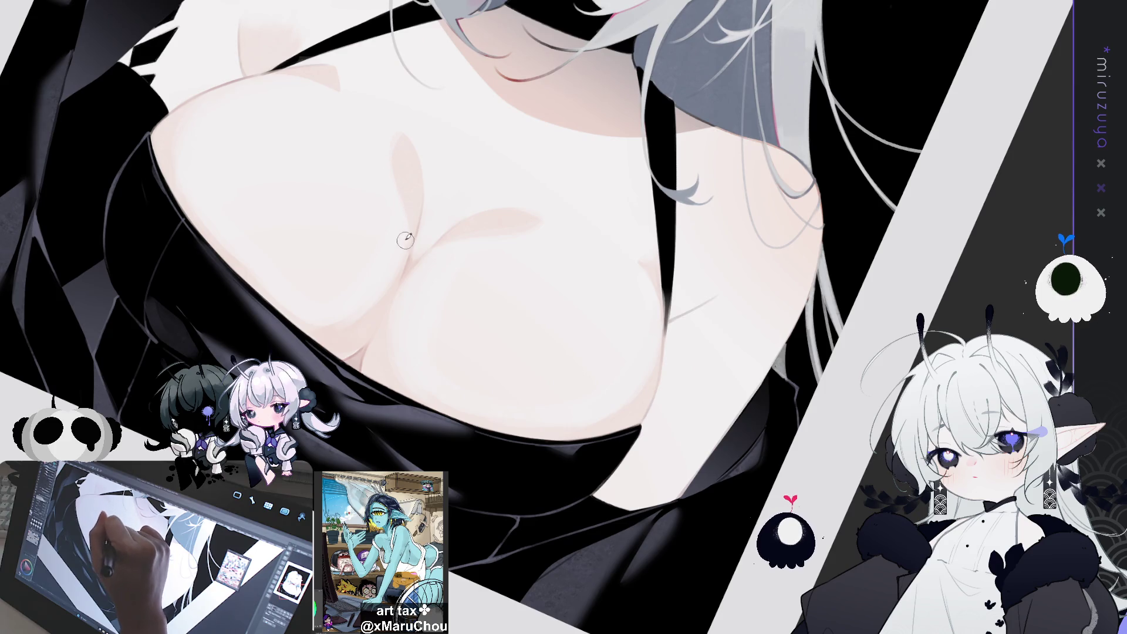
pyautogui.moveTo(333, 94)
pyautogui.mouseDown()
pyautogui.moveTo(398, 432)
pyautogui.moveTo(441, 350)
pyautogui.mouseUp()
pyautogui.click(461, 315)
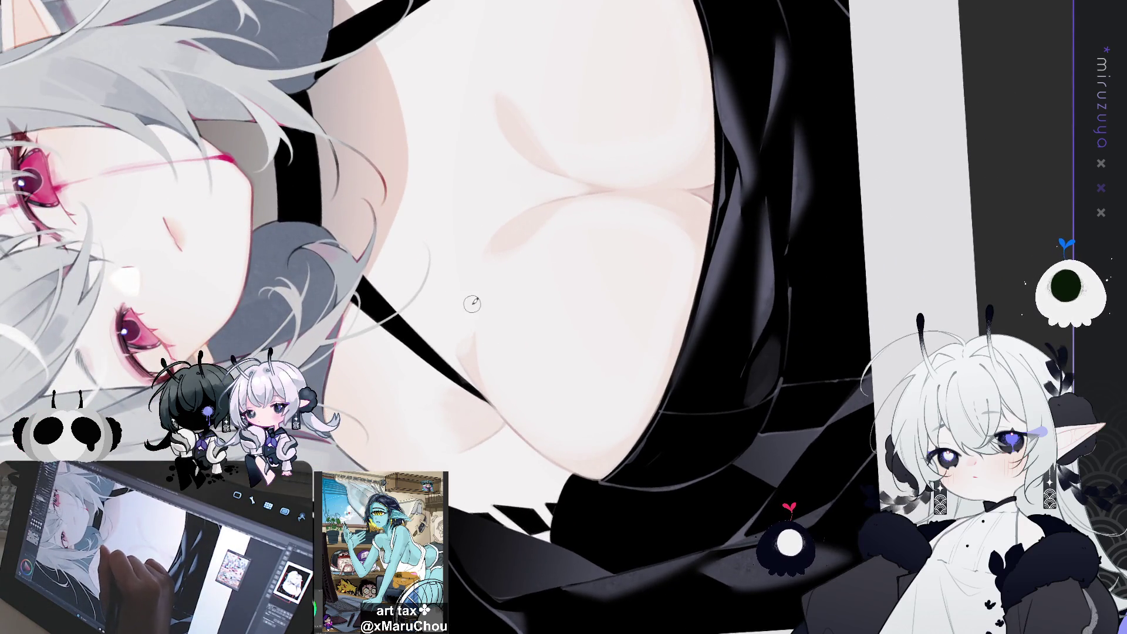
pyautogui.moveTo(498, 380); pyautogui.dragTo(544, 471)
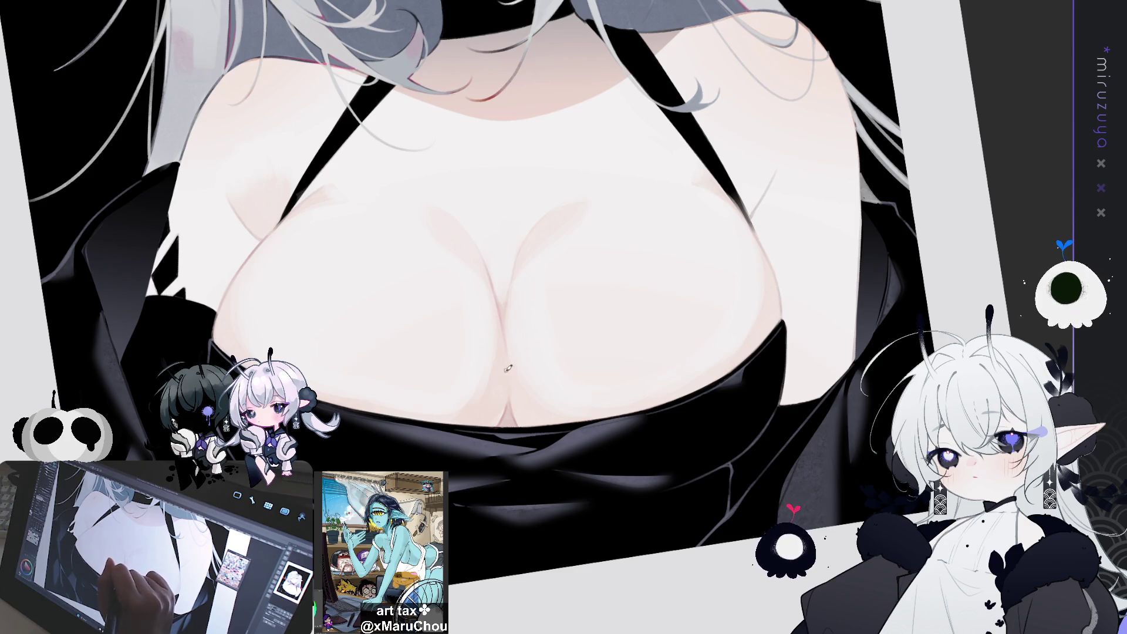
pyautogui.scroll(-2, 508, 370)
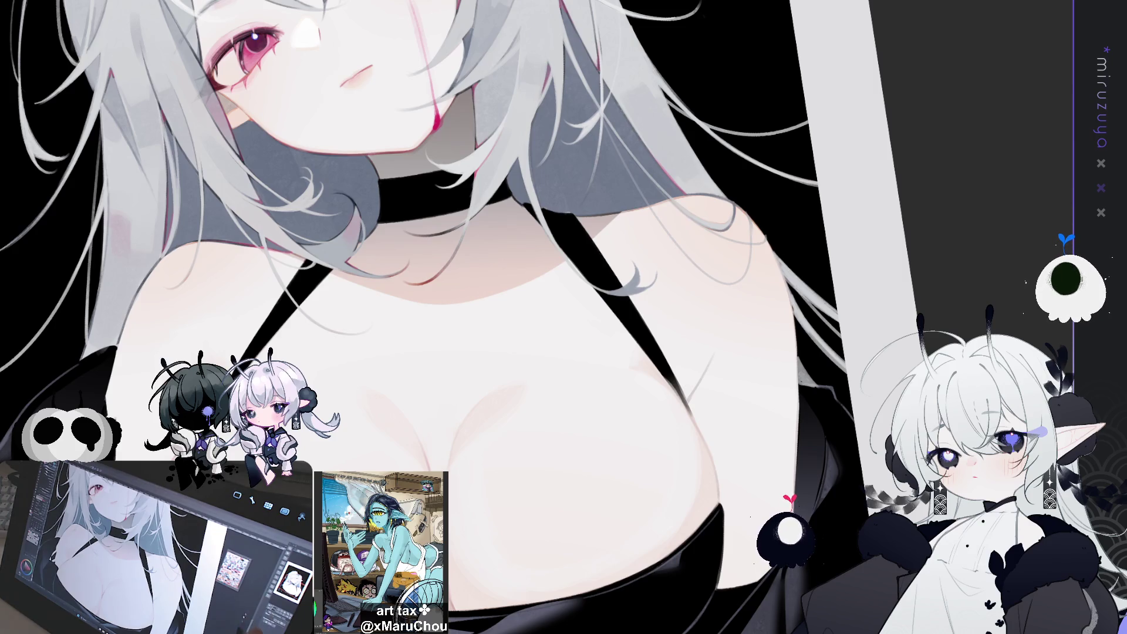
pyautogui.hotkey('ctrl', '0')
# Rotate and zoom to centre the neck and chest, then lasso a small patch beside the right strap.
pyautogui.moveTo(675, 428); pyautogui.dragTo(648, 305)
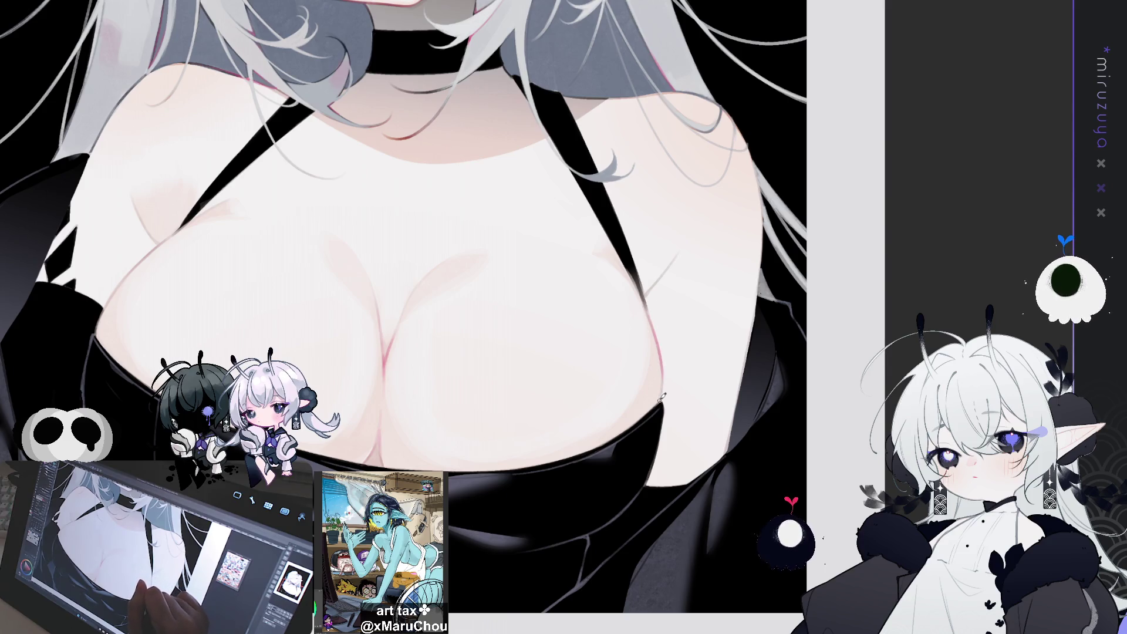
pyautogui.moveTo(660, 390); pyautogui.dragTo(708, 172)
pyautogui.scroll(2, 364, 283)
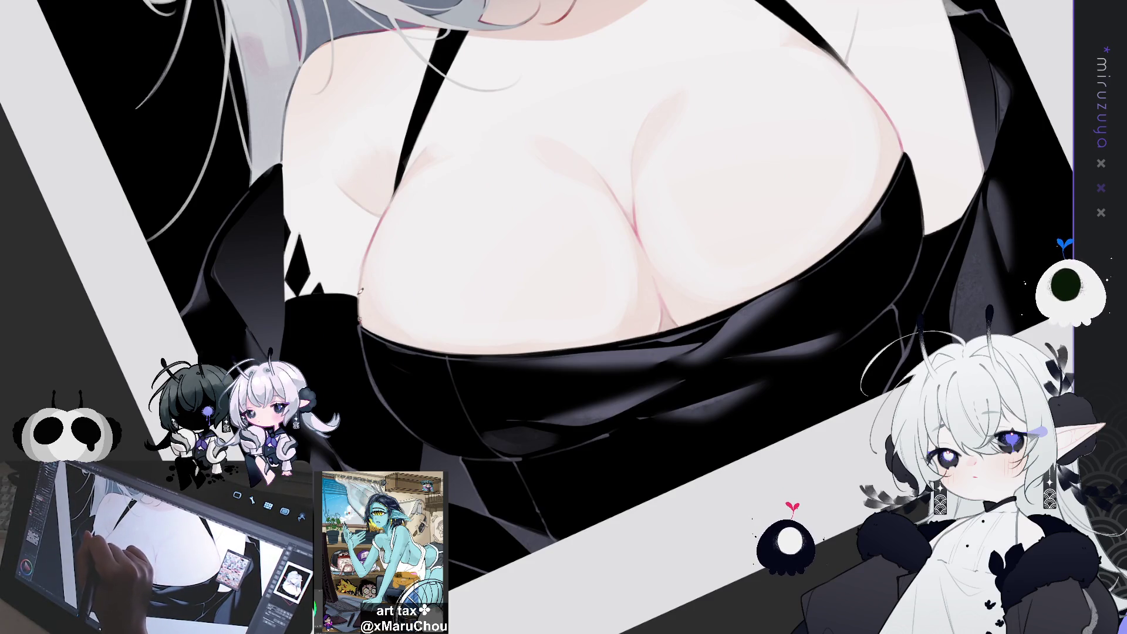
pyautogui.moveTo(365, 282)
pyautogui.mouseDown()
pyautogui.moveTo(532, 71)
pyautogui.moveTo(616, 176)
pyautogui.mouseUp()
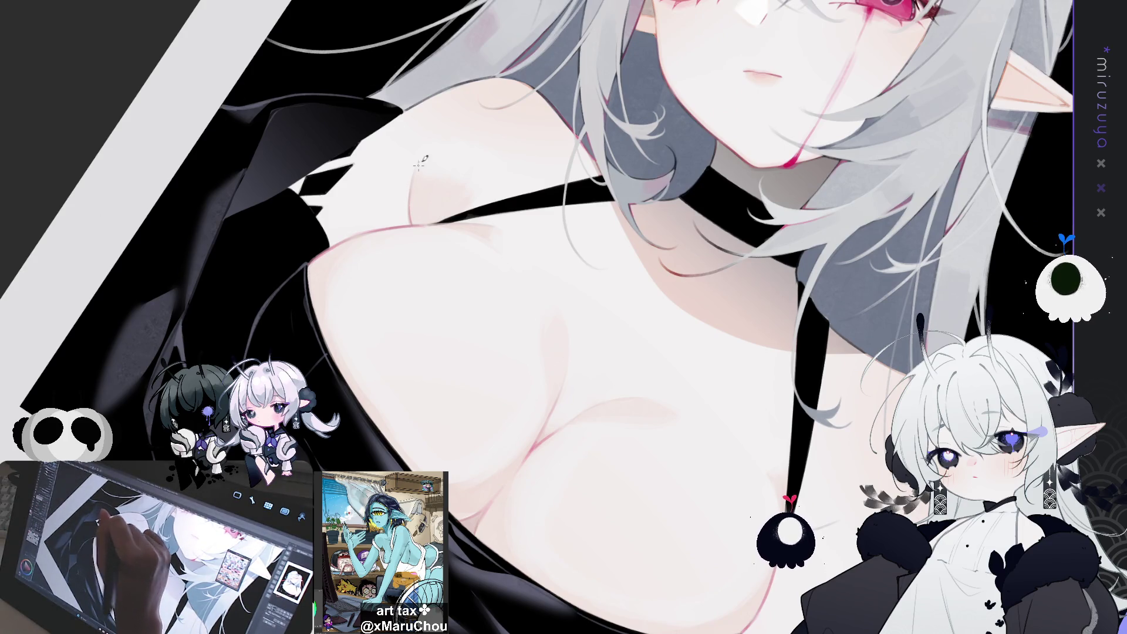
pyautogui.moveTo(422, 162); pyautogui.dragTo(470, 382)
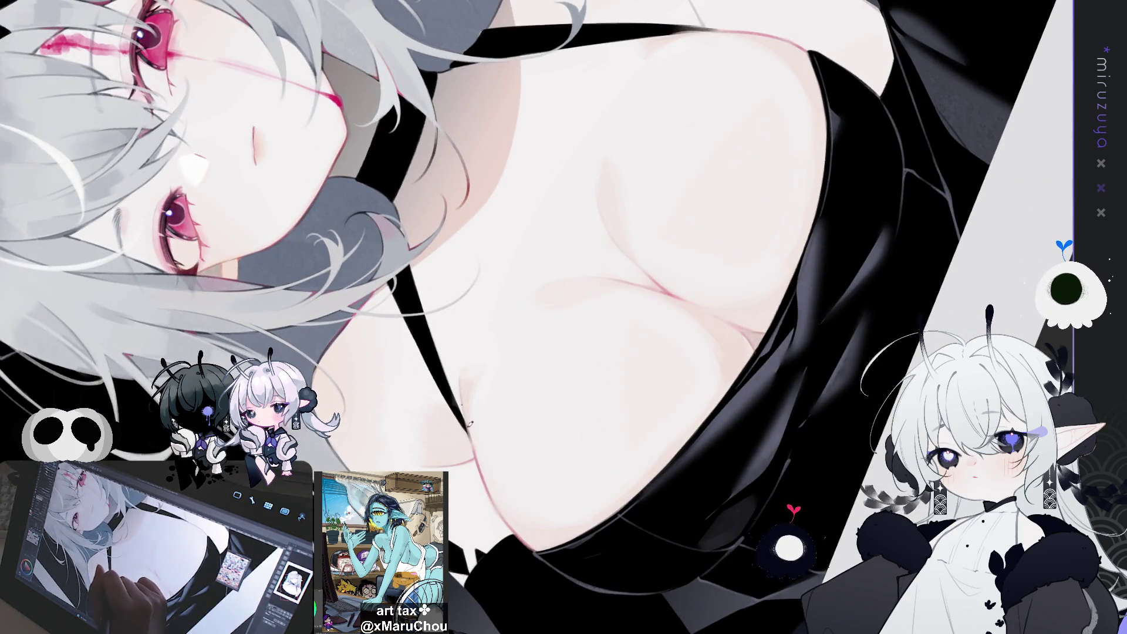
pyautogui.moveTo(711, 227); pyautogui.dragTo(572, 332)
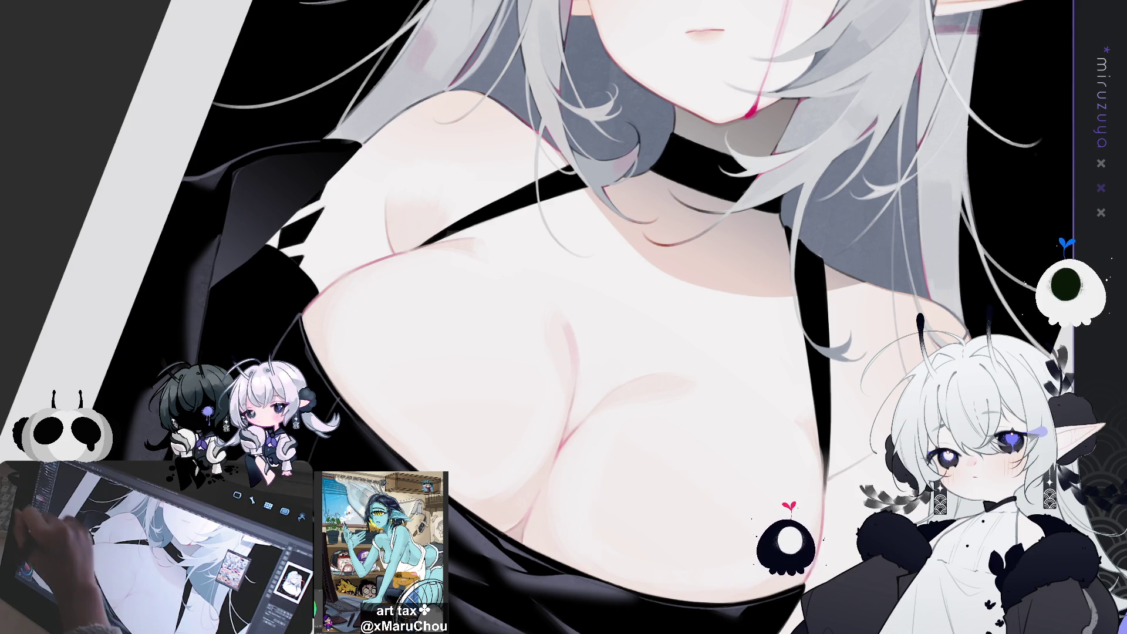
pyautogui.moveTo(569, 414); pyautogui.dragTo(636, 256)
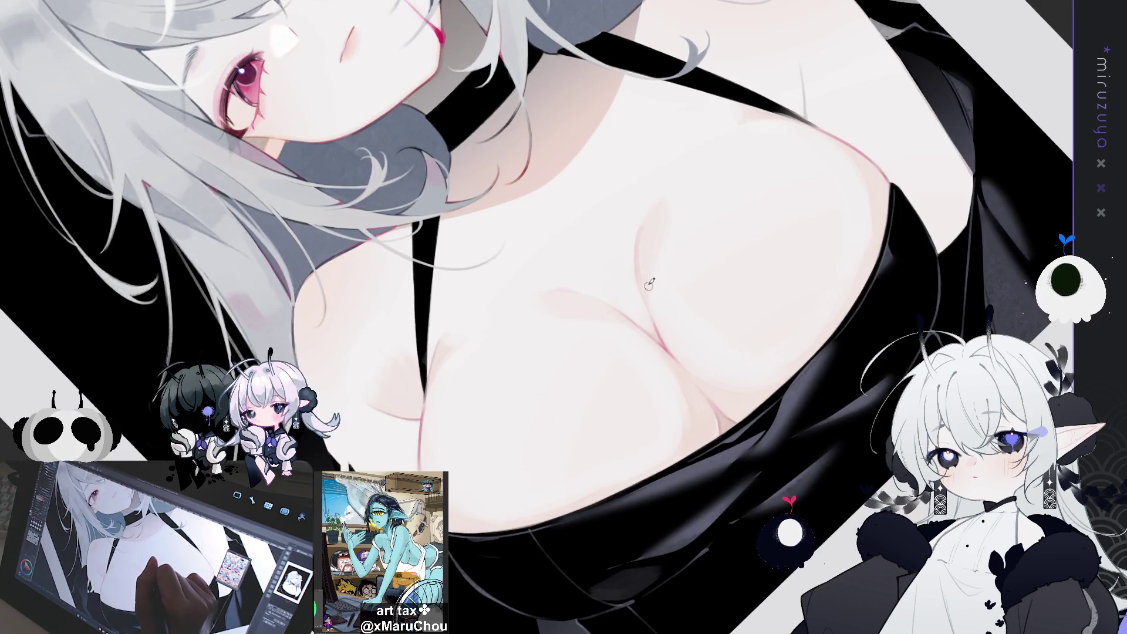
pyautogui.moveTo(644, 306)
pyautogui.mouseDown()
pyautogui.moveTo(690, 301)
pyautogui.moveTo(651, 335)
pyautogui.mouseUp()
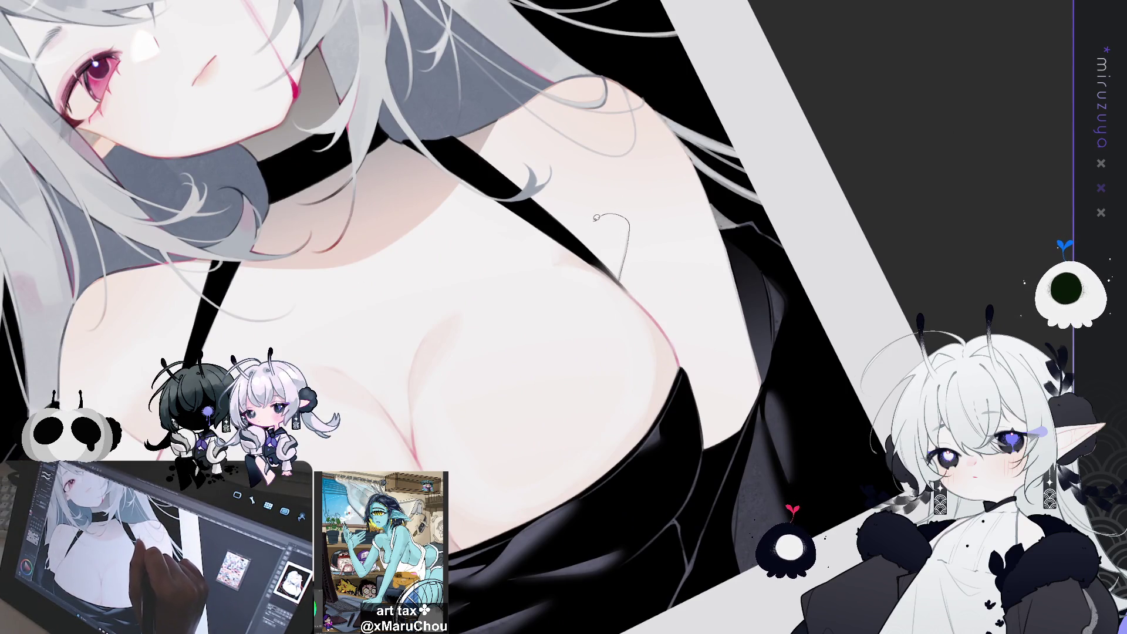
pyautogui.moveTo(610, 267); pyautogui.dragTo(618, 273)
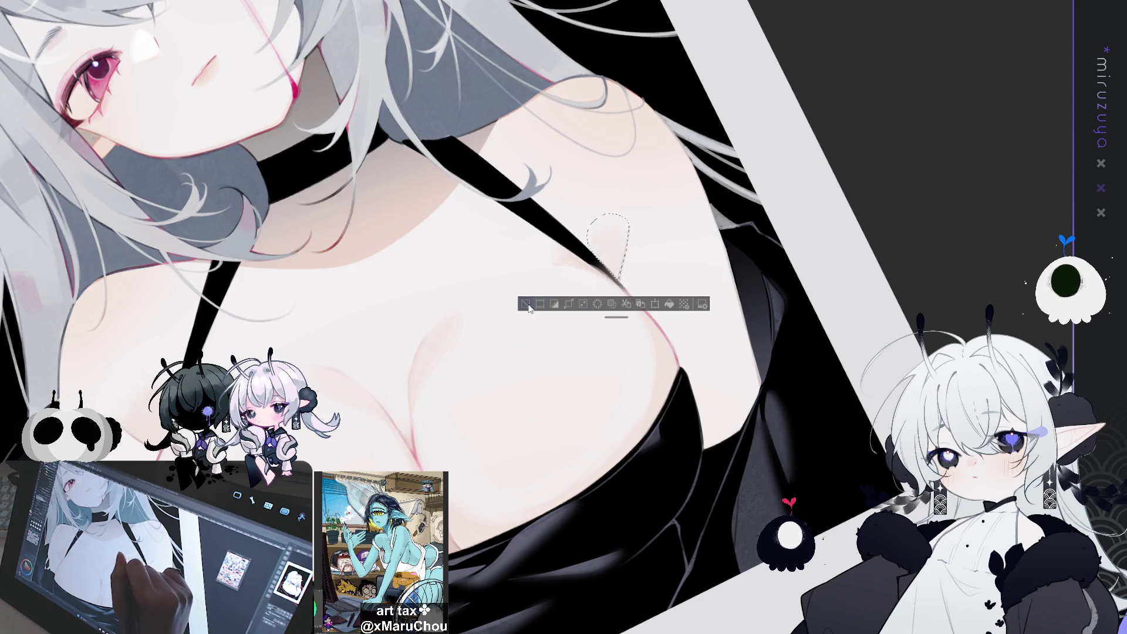
pyautogui.hotkey('ctrl', 'd')
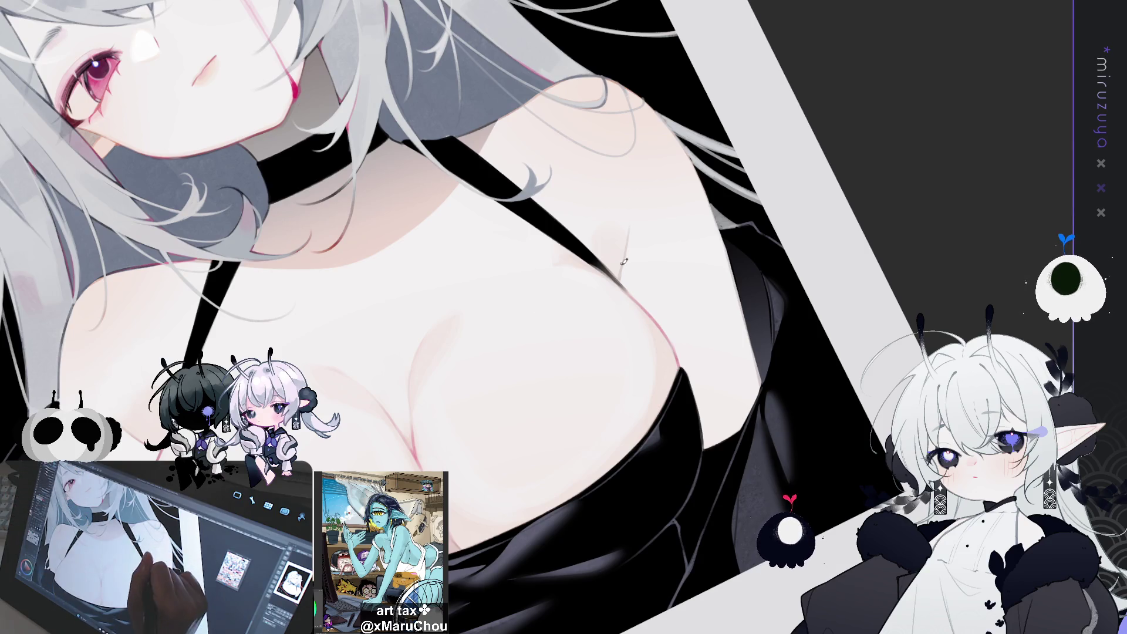
pyautogui.moveTo(630, 212); pyautogui.dragTo(782, 414)
pyautogui.press('^')
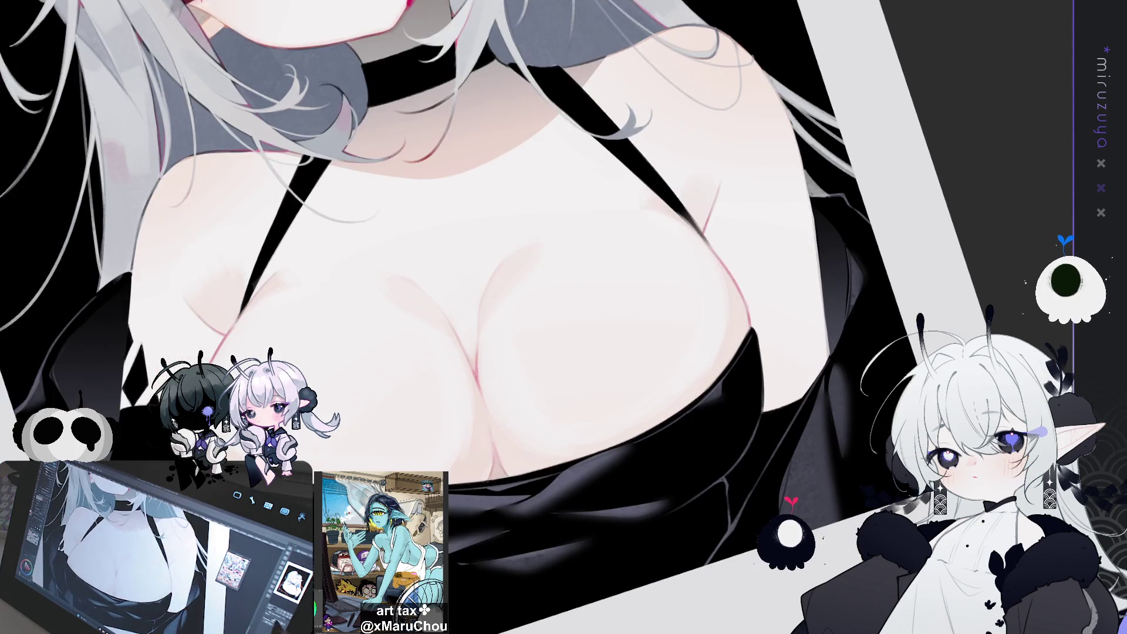
pyautogui.press('^')
pyautogui.press('^')
pyautogui.moveTo(639, 405); pyautogui.dragTo(761, 399)
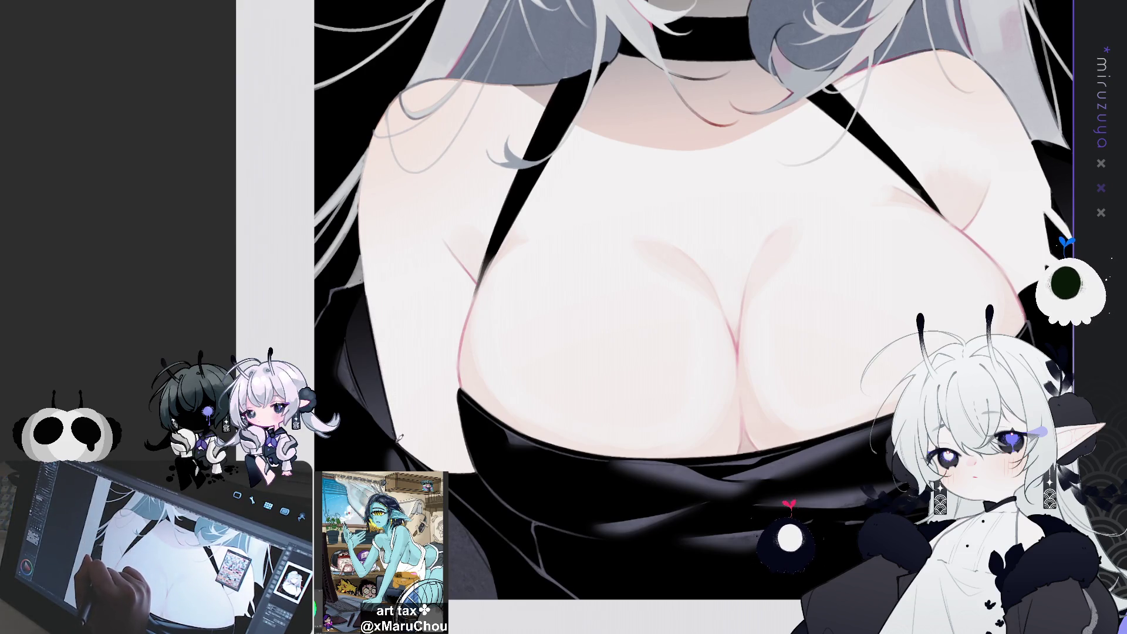
pyautogui.moveTo(386, 292); pyautogui.dragTo(458, 270)
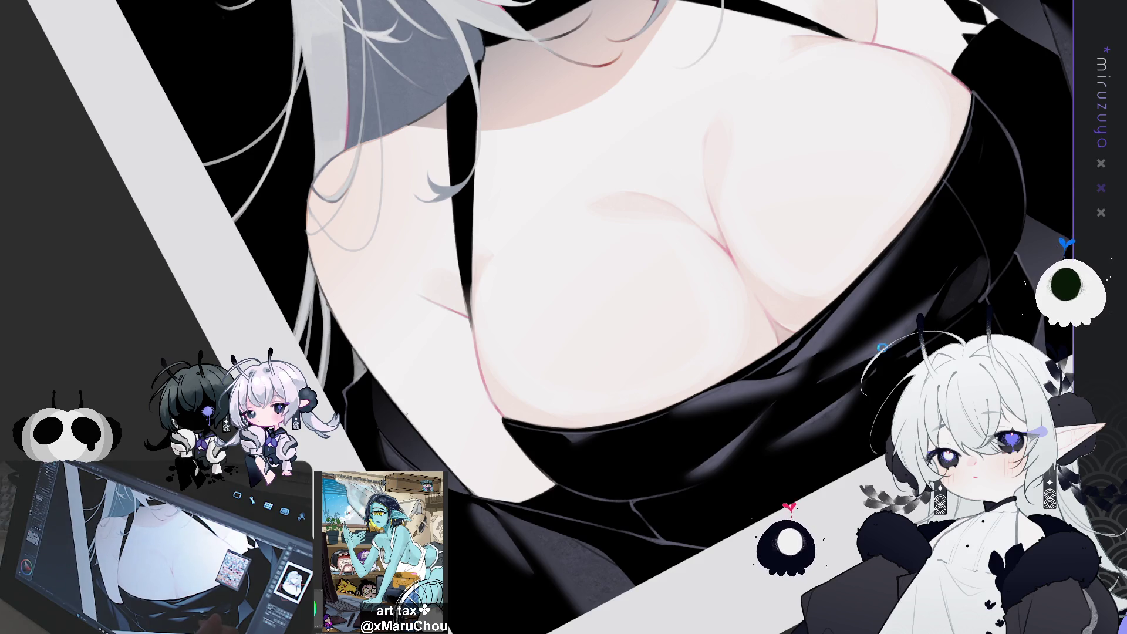
pyautogui.hotkey('ctrl', '0')
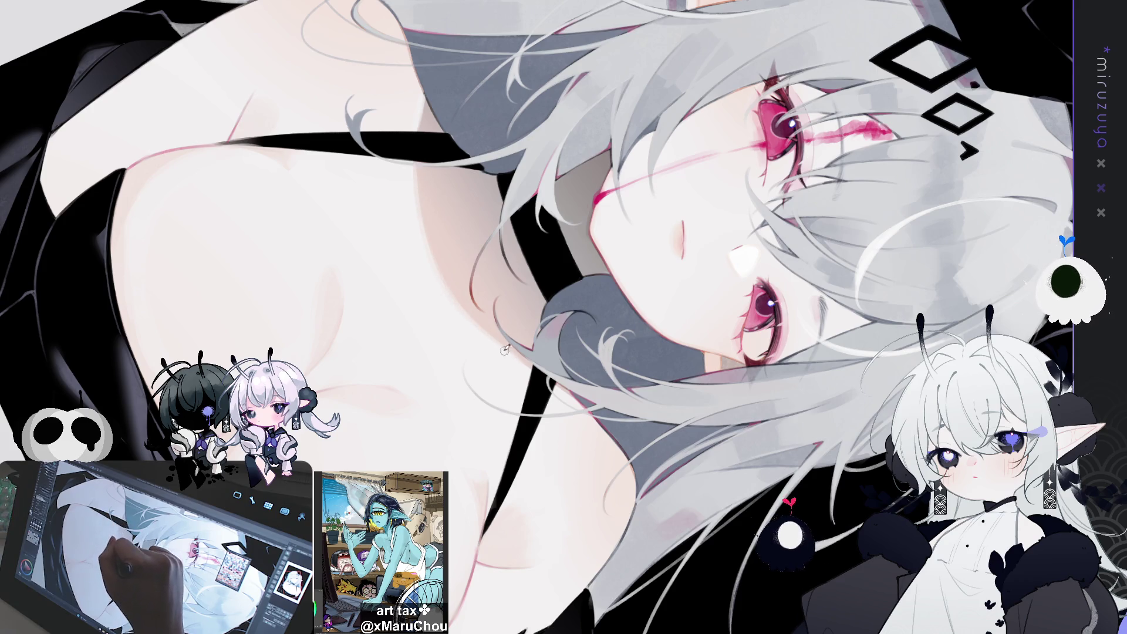
pyautogui.moveTo(484, 358)
pyautogui.mouseDown()
pyautogui.moveTo(411, 329)
pyautogui.moveTo(405, 147)
pyautogui.mouseUp()
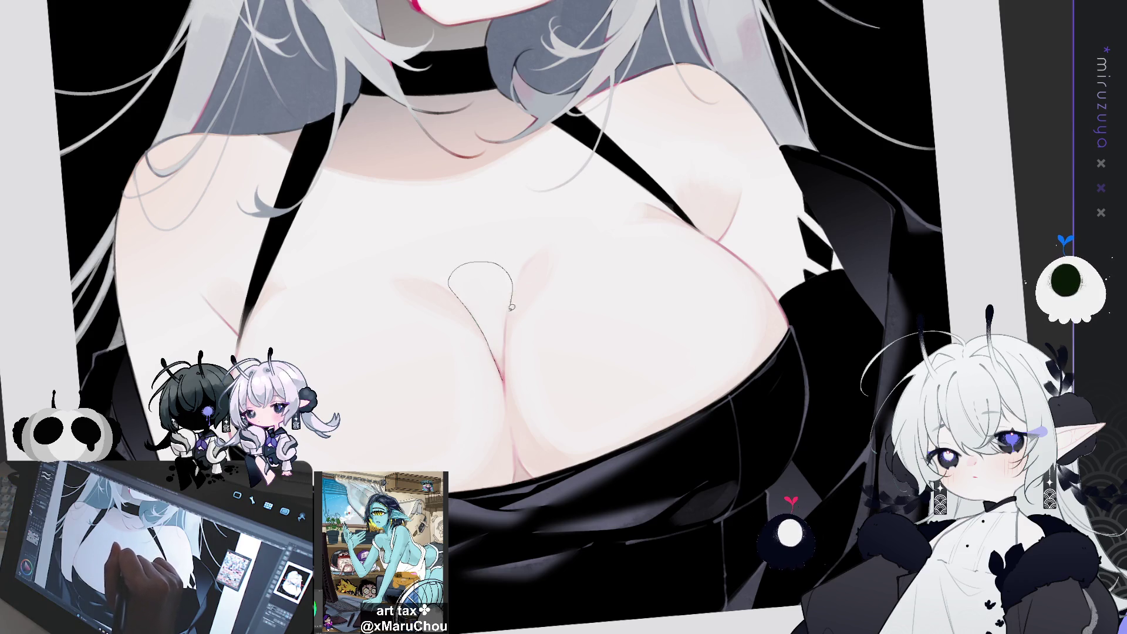
# Make and clear a small lasso between the breasts, then flip the canvas horizontally to check proportions.
pyautogui.moveTo(504, 375); pyautogui.dragTo(503, 379)
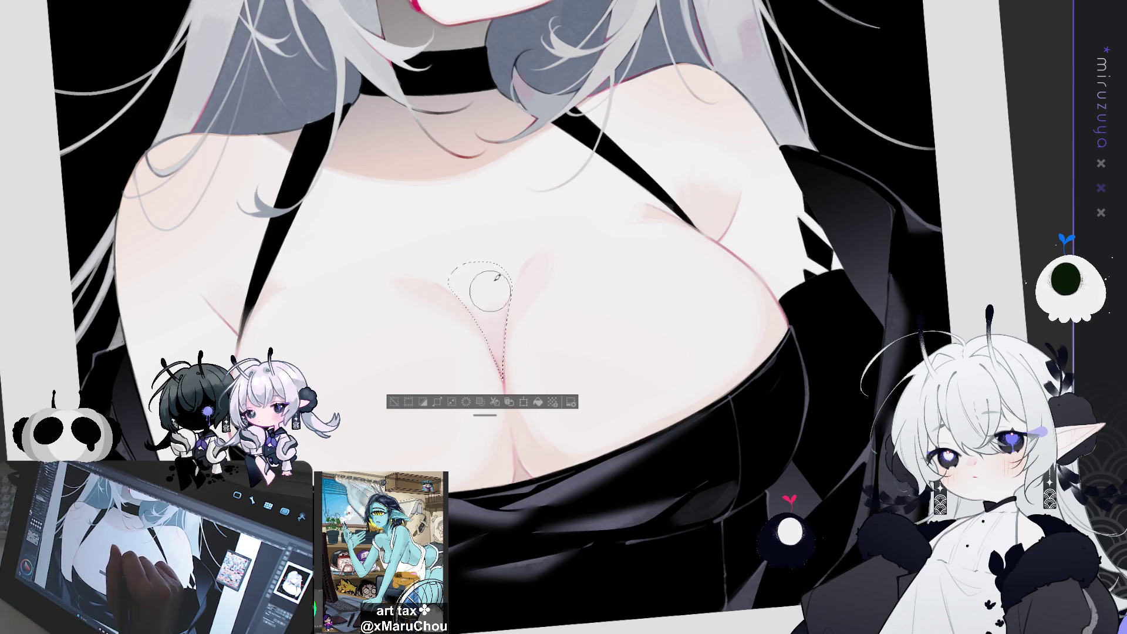
pyautogui.click(392, 406)
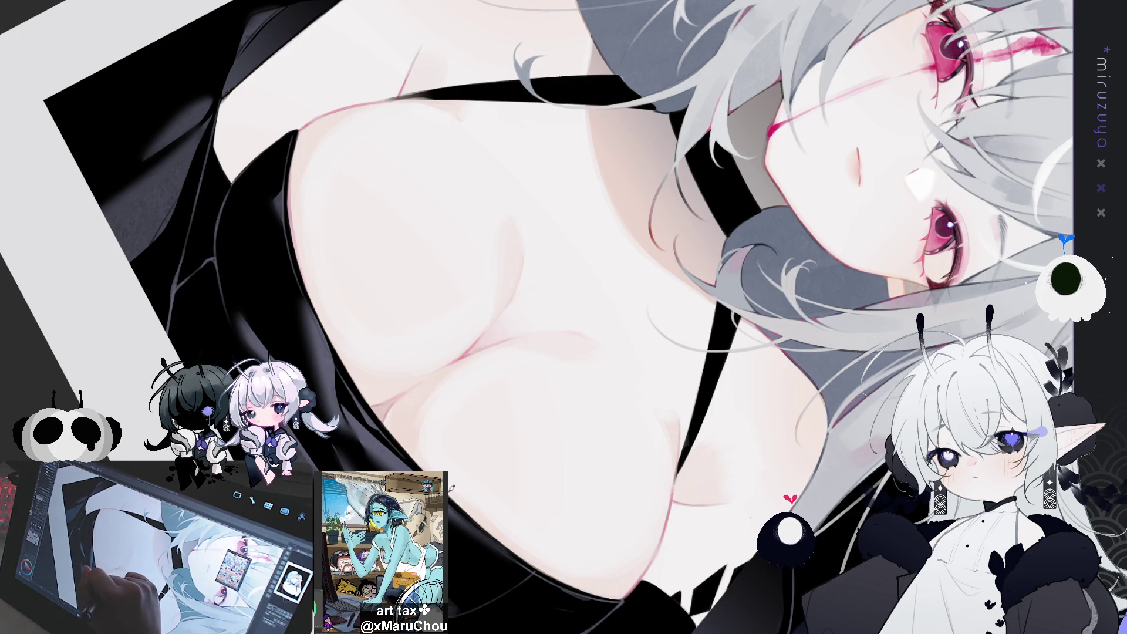
pyautogui.moveTo(552, 587)
pyautogui.mouseDown()
pyautogui.moveTo(589, 588)
pyautogui.moveTo(898, 214)
pyautogui.mouseUp()
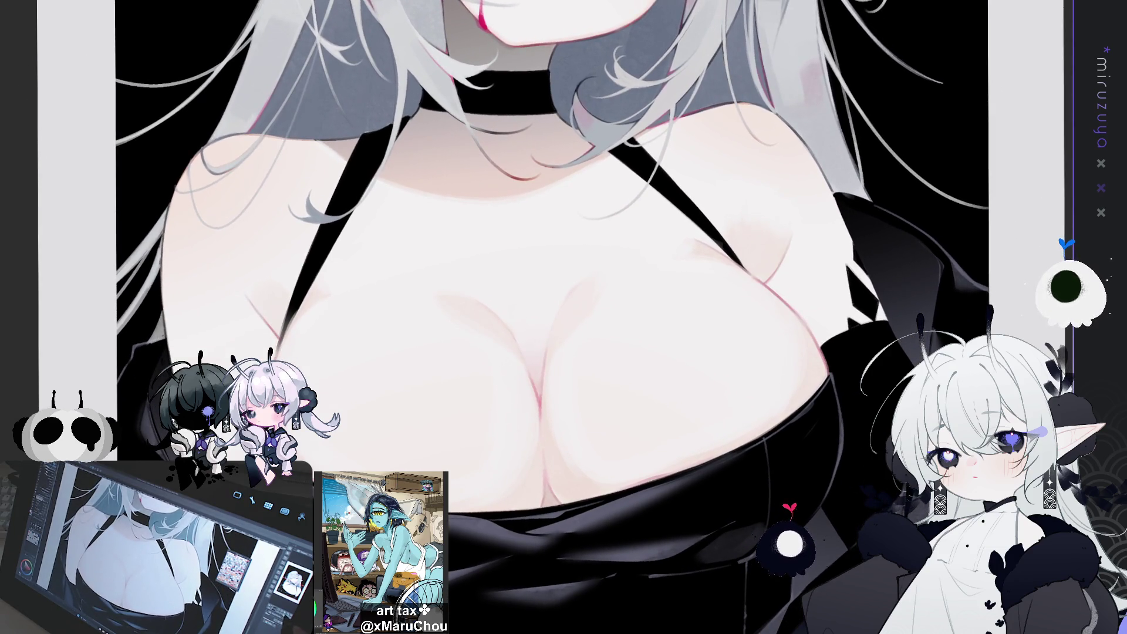
pyautogui.press('h')
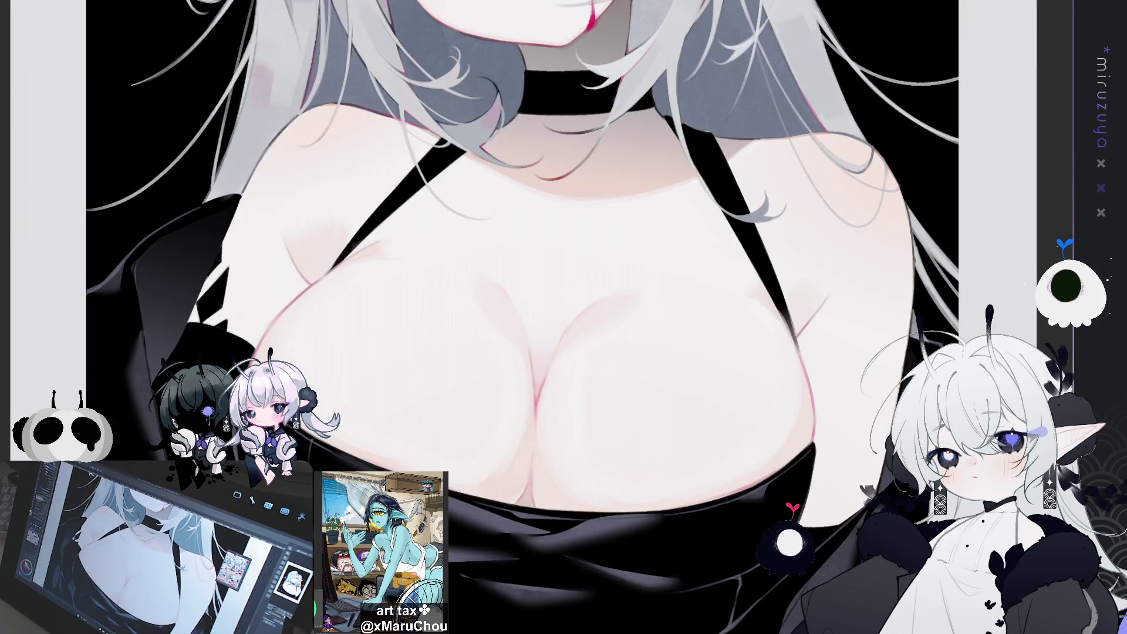
pyautogui.press('h')
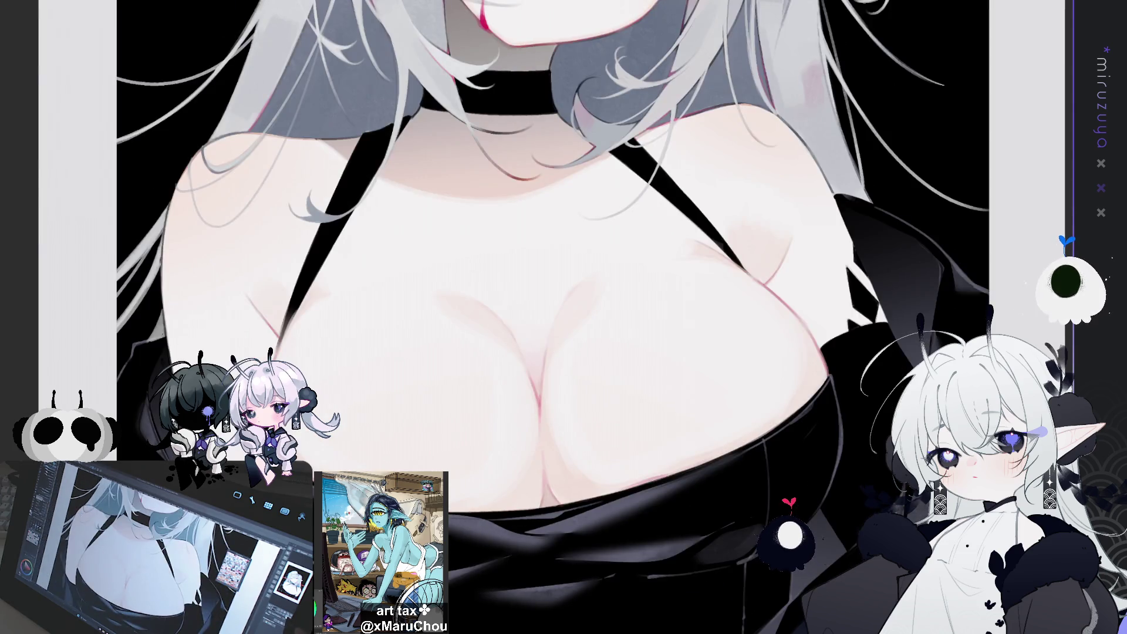
pyautogui.press('h')
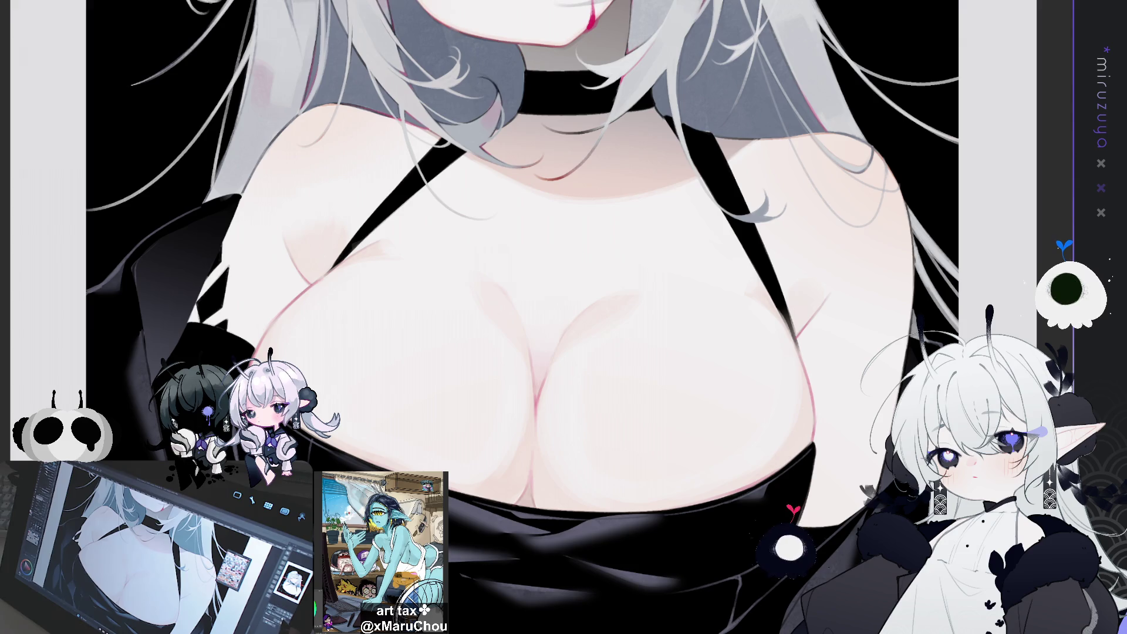
# Airbrush a soft lighter-grey sheen onto the black dress fabric below the chest.
pyautogui.moveTo(516, 364)
pyautogui.mouseDown()
pyautogui.moveTo(563, 410)
pyautogui.moveTo(539, 414)
pyautogui.moveTo(552, 422)
pyautogui.moveTo(528, 247)
pyautogui.moveTo(449, 176)
pyautogui.mouseUp()
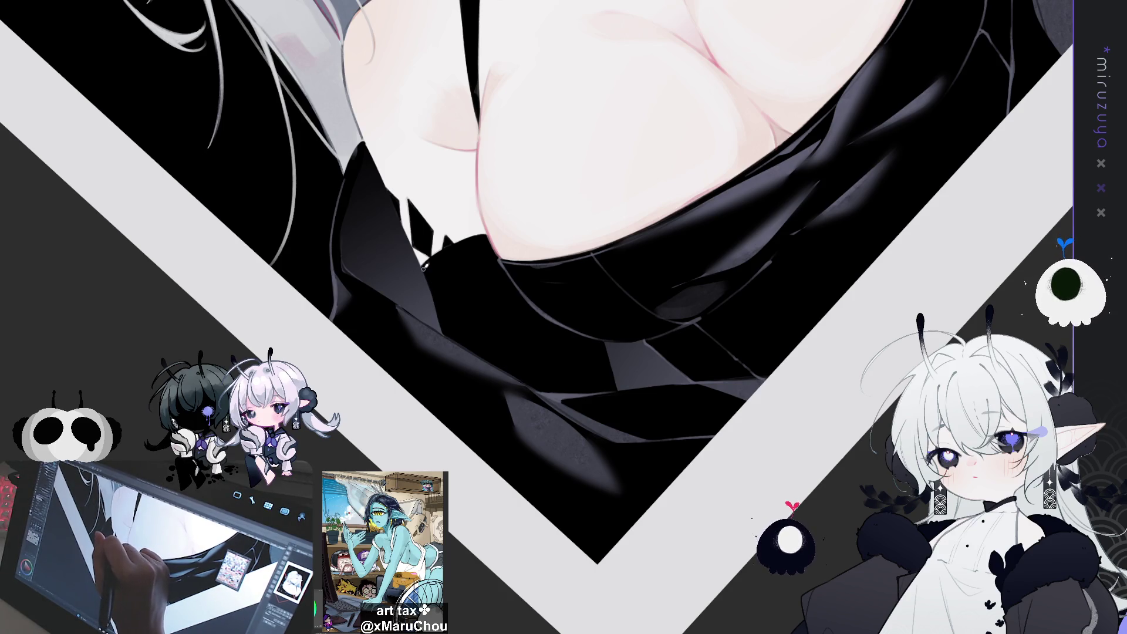
pyautogui.moveTo(548, 422); pyautogui.dragTo(88, 321)
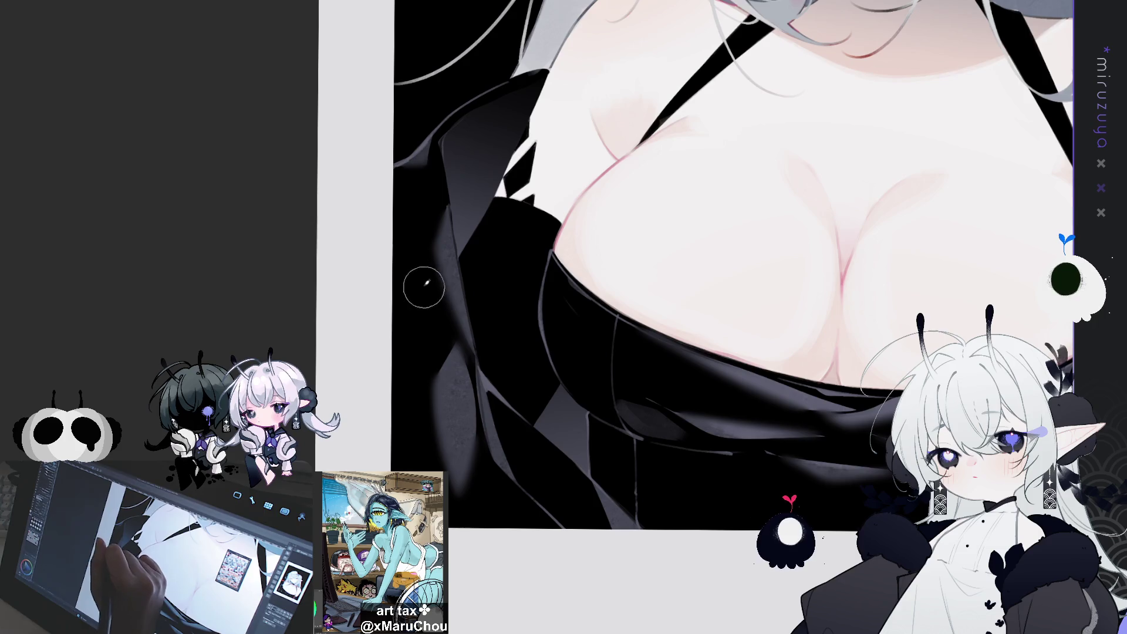
pyautogui.moveTo(421, 282); pyautogui.dragTo(421, 346)
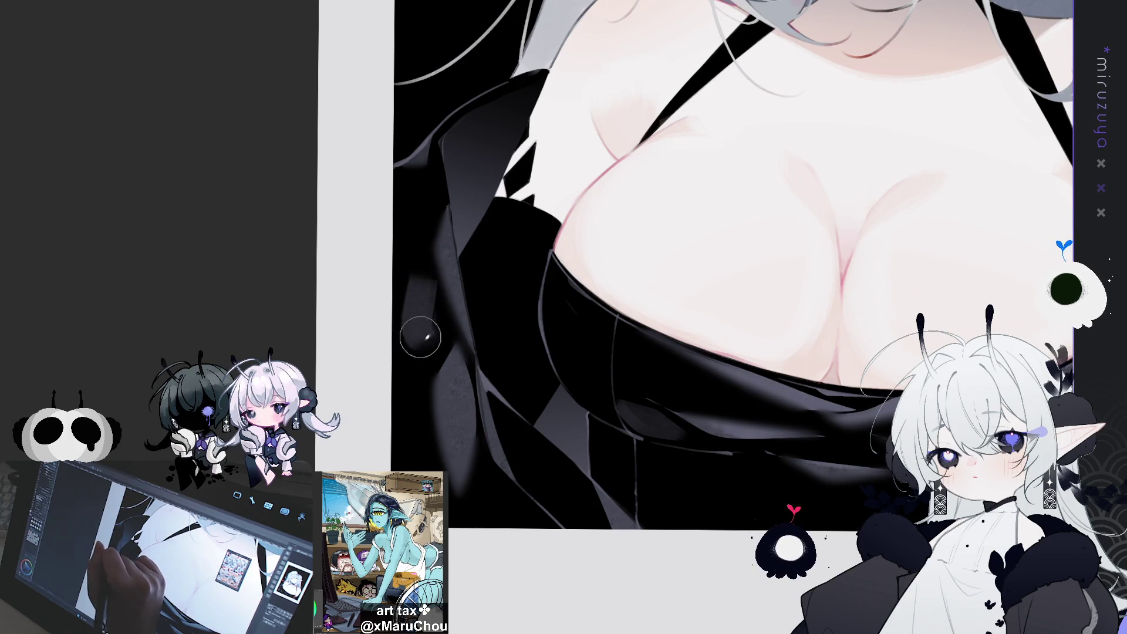
pyautogui.moveTo(421, 284)
pyautogui.mouseDown()
pyautogui.moveTo(415, 320)
pyautogui.moveTo(415, 231)
pyautogui.moveTo(428, 259)
pyautogui.moveTo(402, 252)
pyautogui.mouseUp()
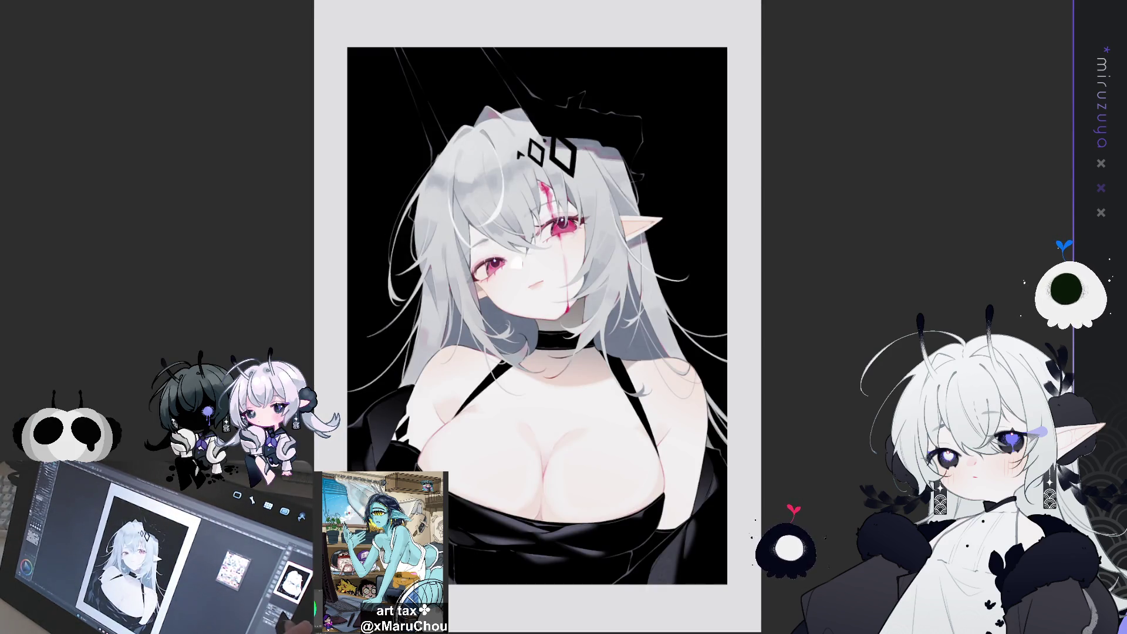
# Zoom in on the face and add faint darker strokes to the side hair, fringe and jaw strand.
pyautogui.hotkey('ctrl', '+')
pyautogui.hotkey('ctrl', '+')
pyautogui.hotkey('ctrl', '+')
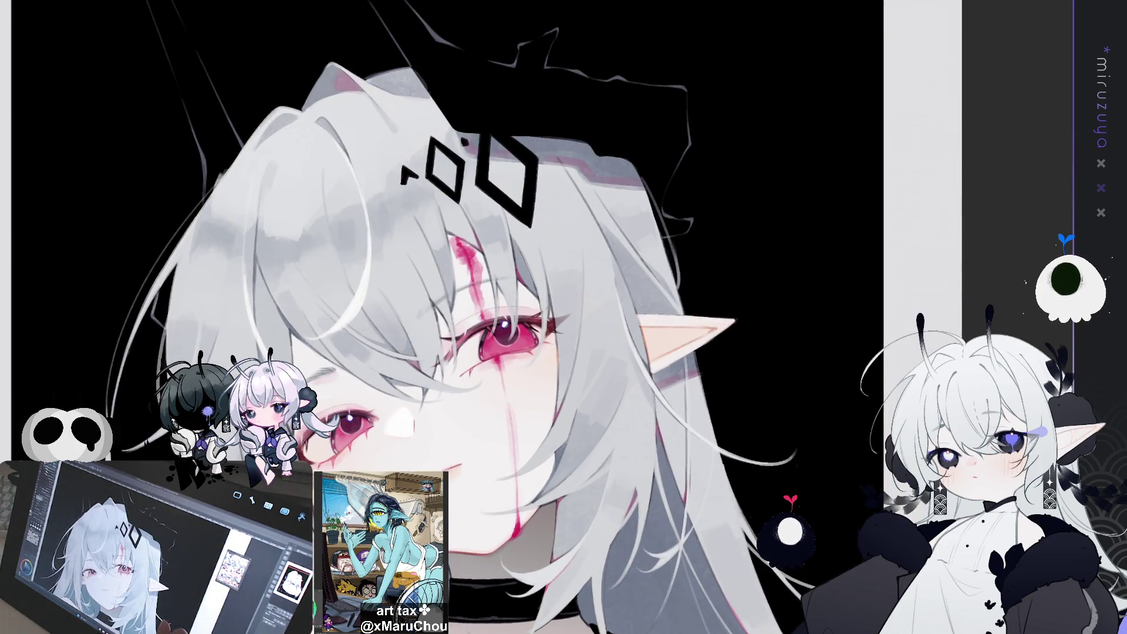
pyautogui.hotkey('ctrl', '+')
pyautogui.hotkey('ctrl', '+')
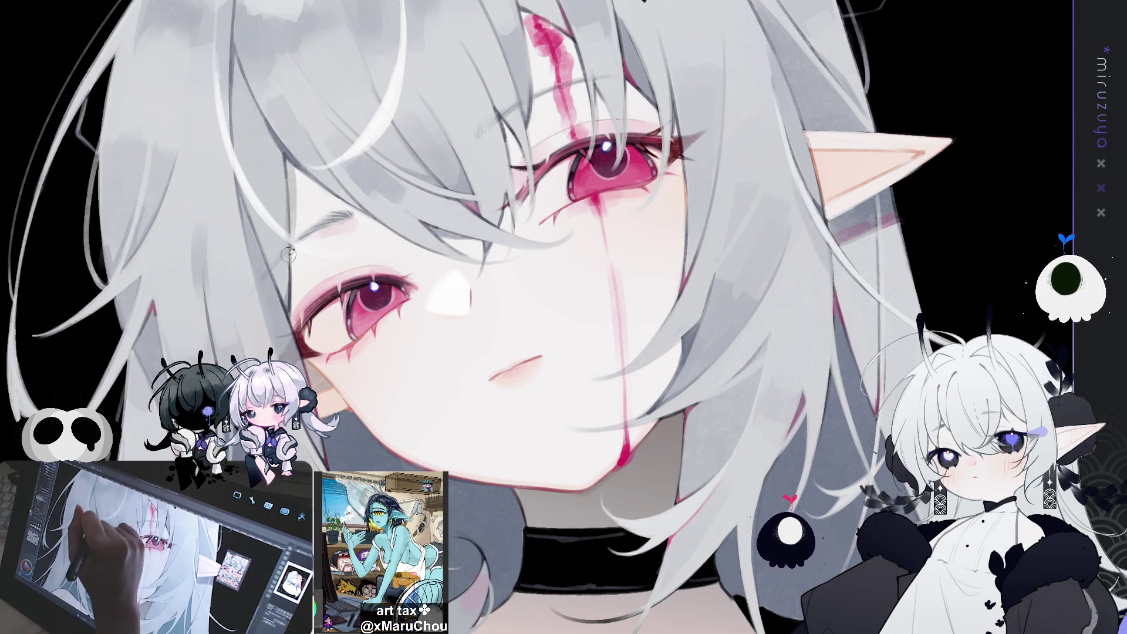
pyautogui.moveTo(294, 170); pyautogui.dragTo(332, 194)
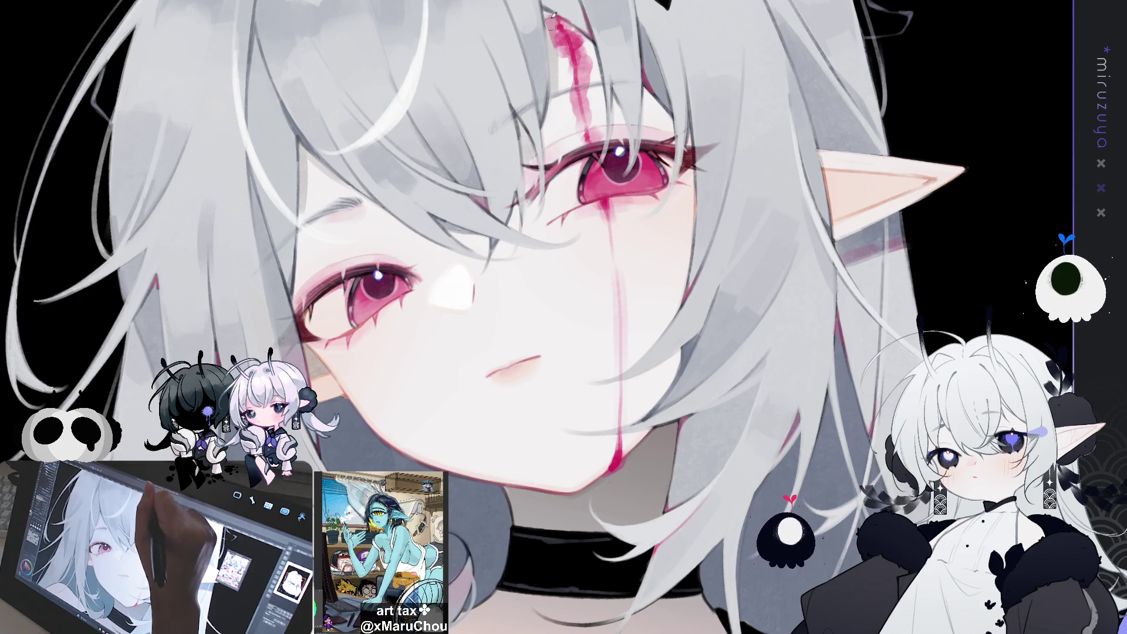
pyautogui.moveTo(646, 91); pyautogui.dragTo(682, 130)
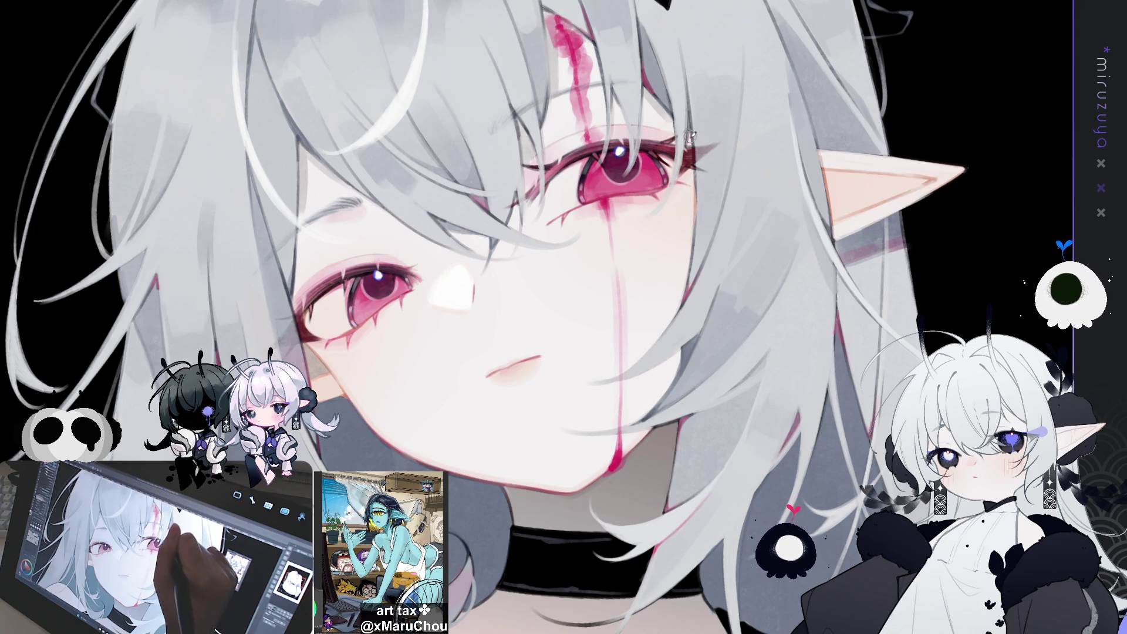
pyautogui.moveTo(641, 372); pyautogui.dragTo(675, 357)
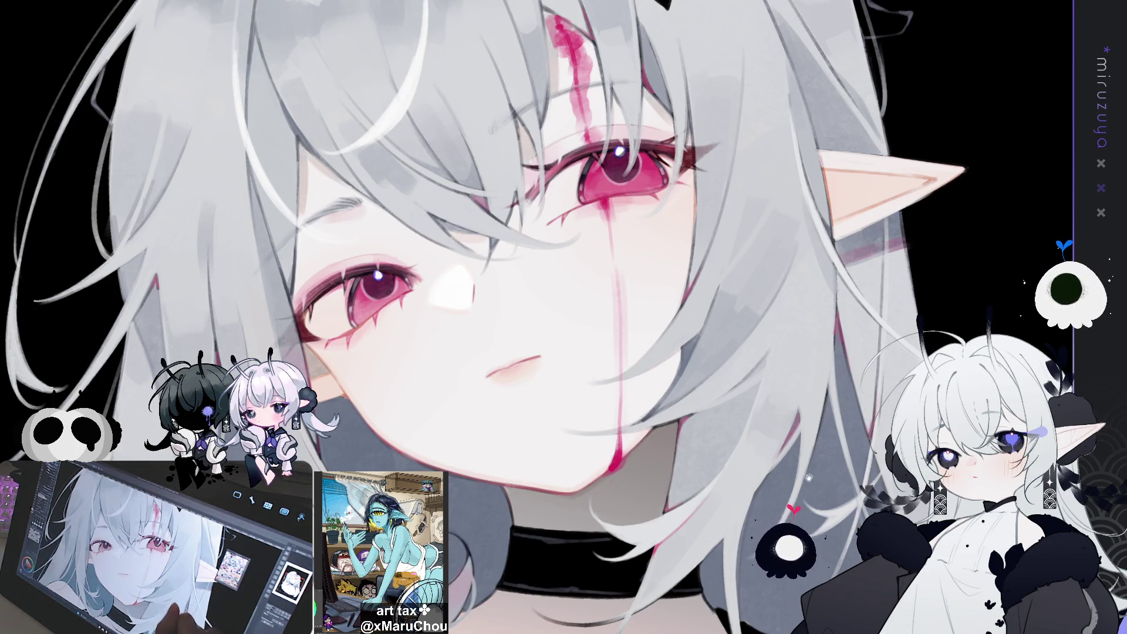
pyautogui.hotkey('ctrl', '-')
pyautogui.hotkey('ctrl', '-')
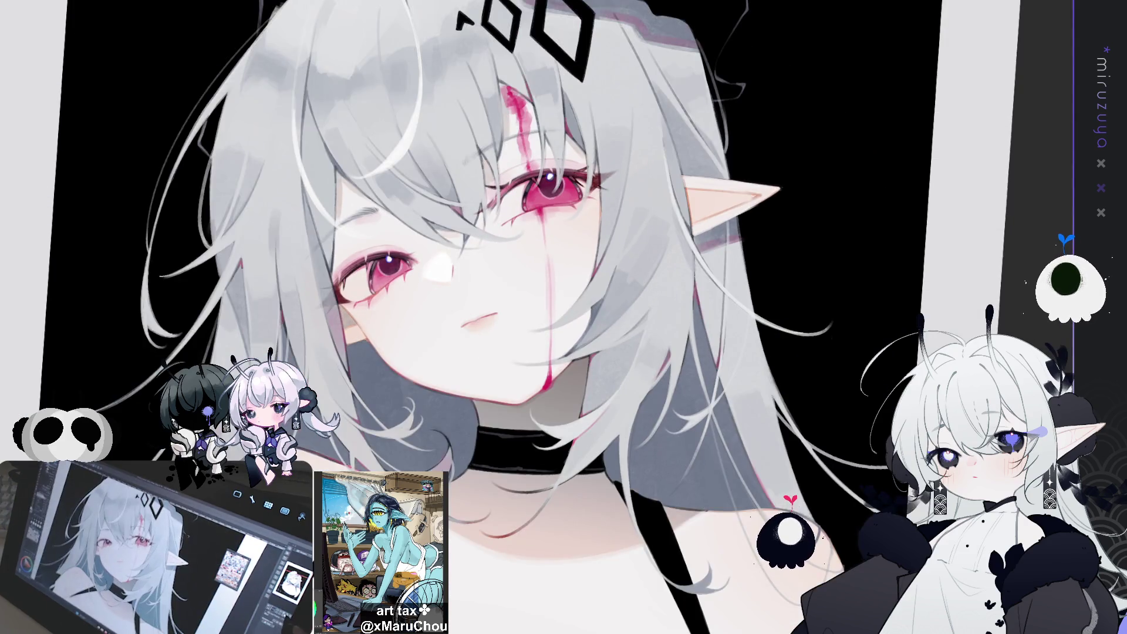
pyautogui.hotkey('ctrl', '0')
pyautogui.hotkey('ctrl', '+')
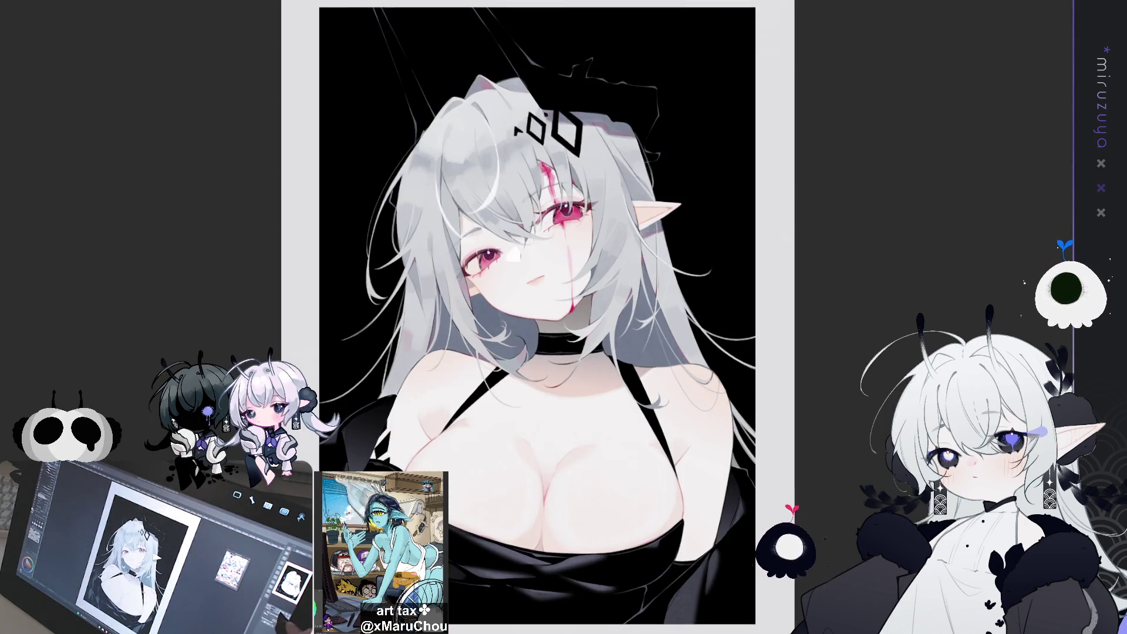
pyautogui.hotkey('ctrl', '+')
pyautogui.hotkey('ctrl', '+')
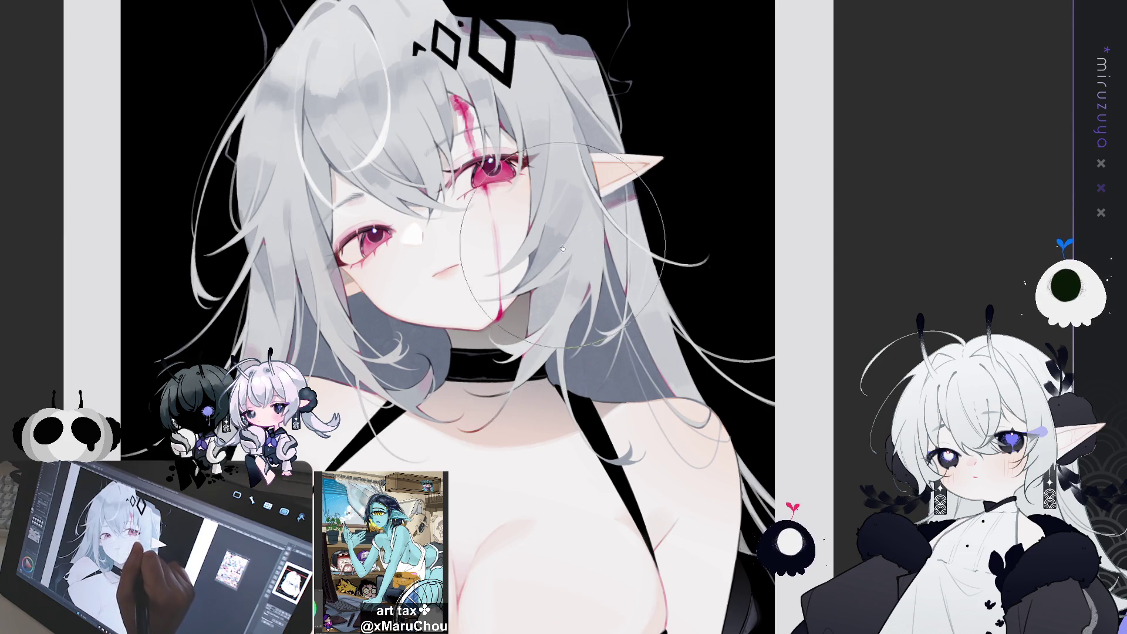
pyautogui.moveTo(700, 213); pyautogui.dragTo(763, 290)
pyautogui.press('h')
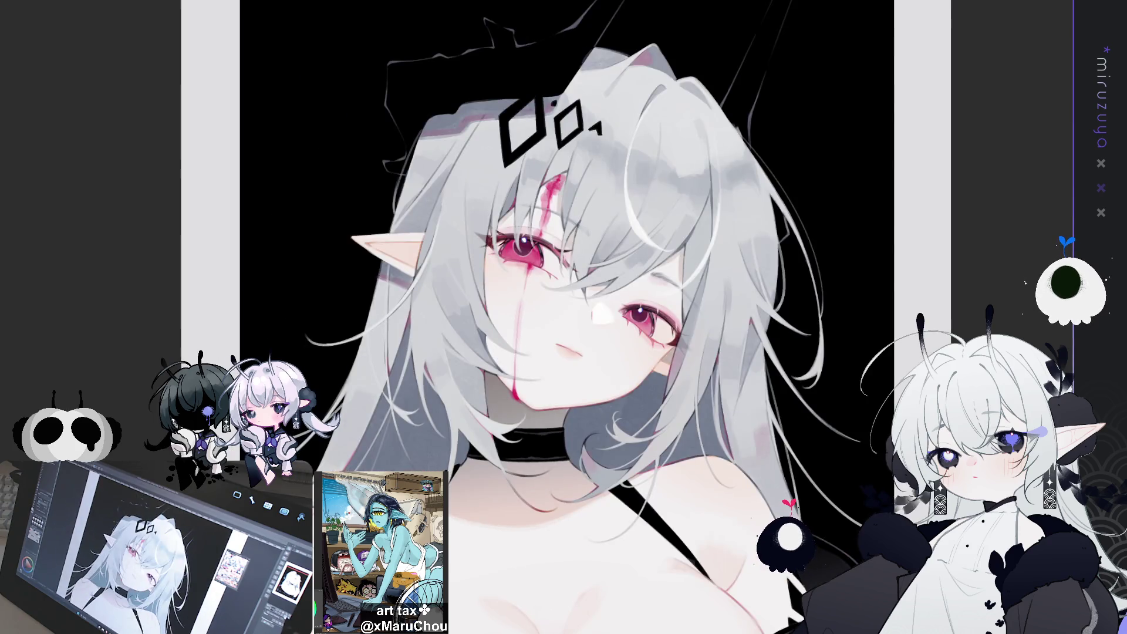
pyautogui.press('h')
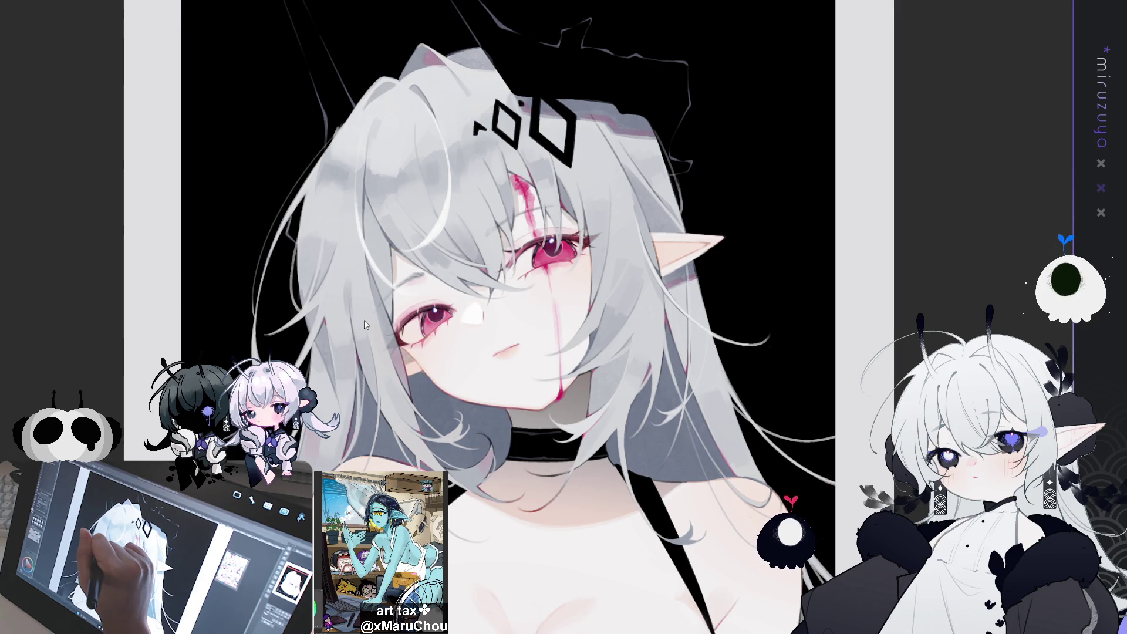
pyautogui.moveTo(365, 325); pyautogui.dragTo(324, 442)
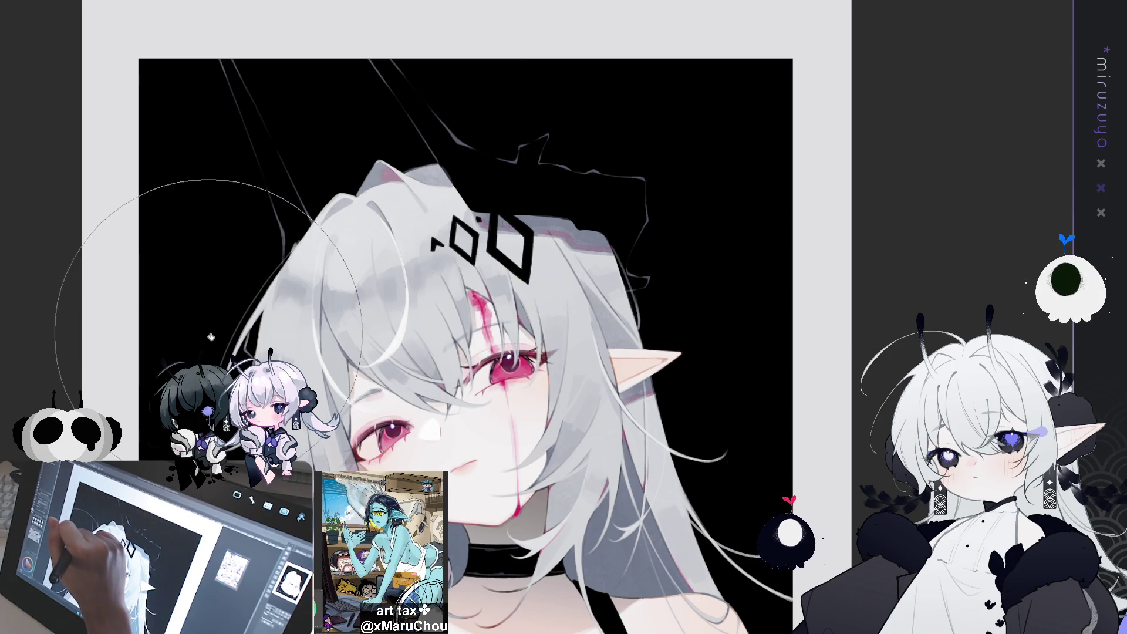
pyautogui.moveTo(603, 622)
pyautogui.mouseDown()
pyautogui.moveTo(604, 251)
pyautogui.moveTo(578, 210)
pyautogui.mouseUp()
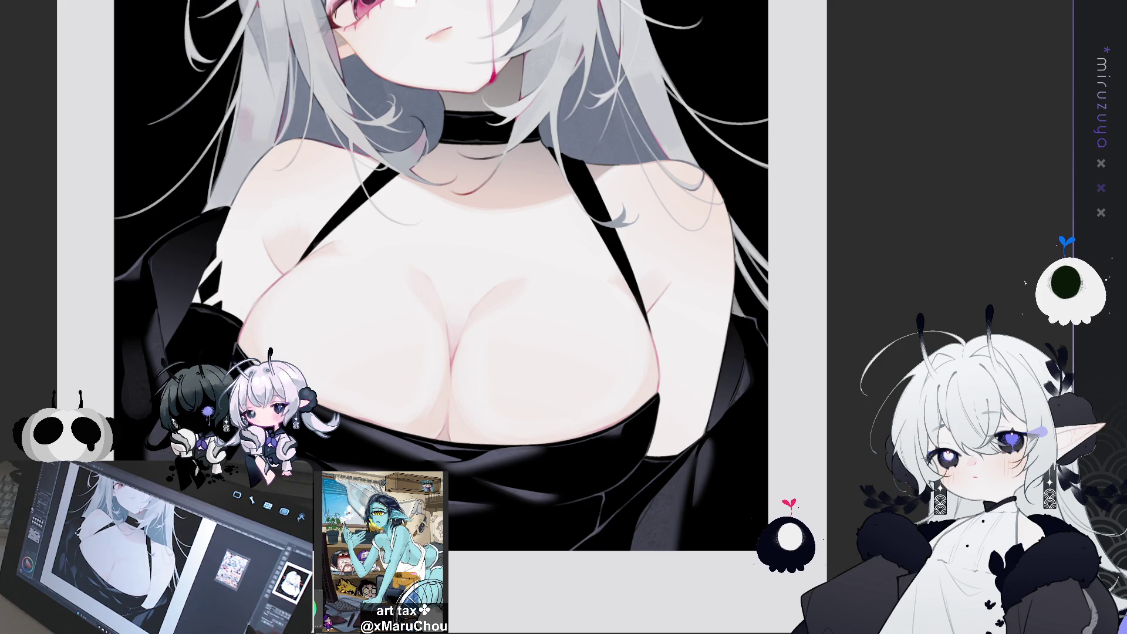
pyautogui.scroll(5, 417, 48)
pyautogui.hotkey('ctrl', '0')
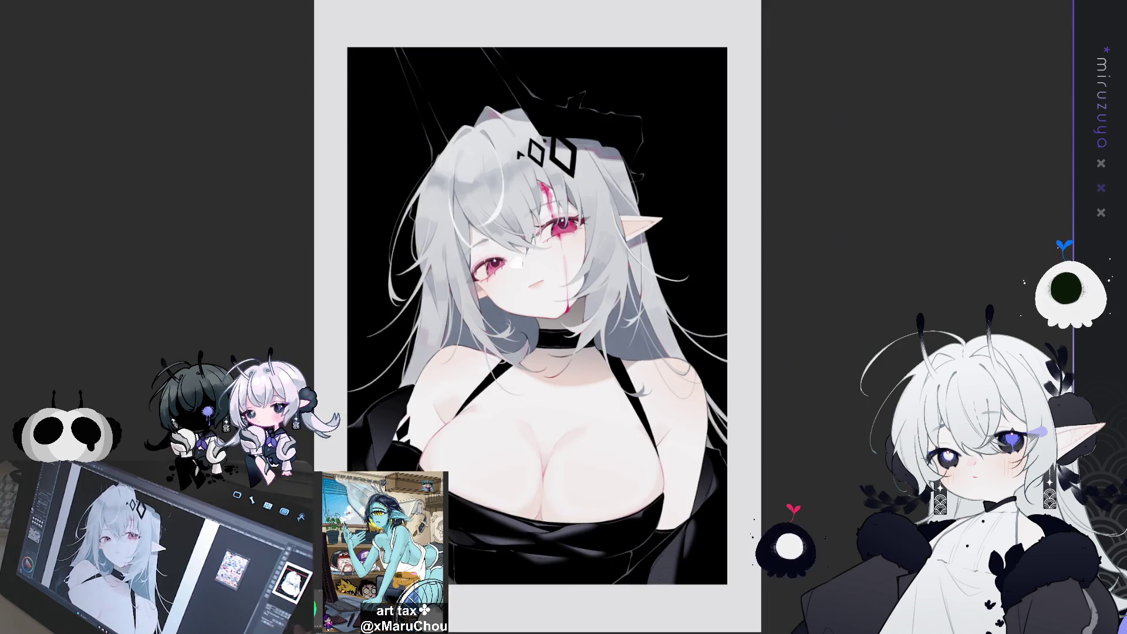
pyautogui.press('h')
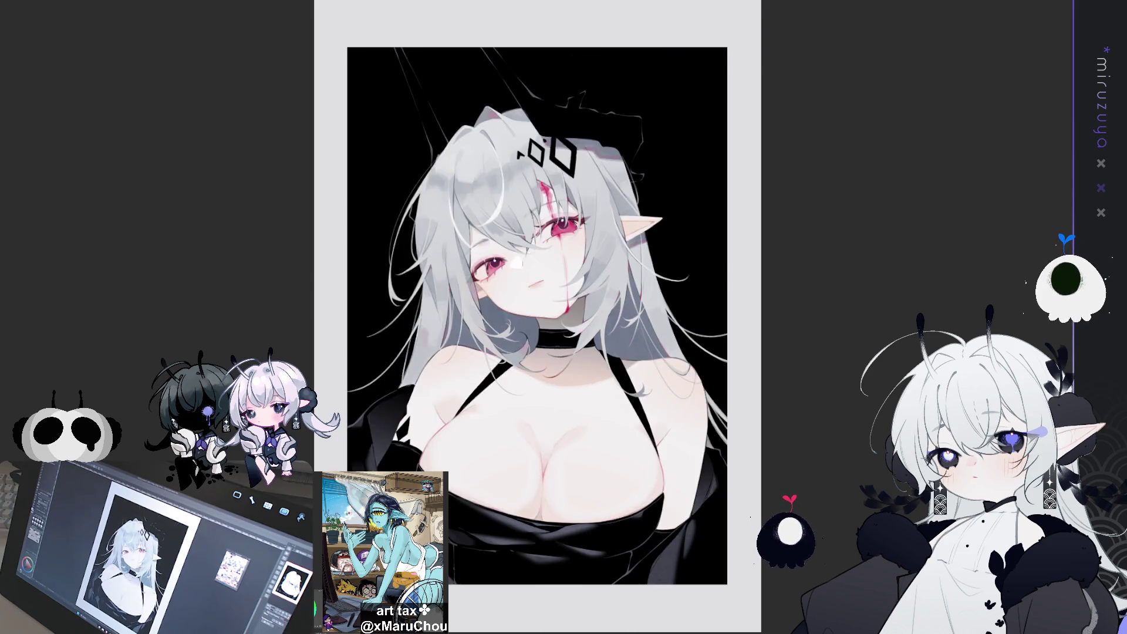
pyautogui.moveTo(537, 317)
pyautogui.mouseDown()
pyautogui.moveTo(491, 282)
pyautogui.moveTo(490, 291)
pyautogui.mouseUp()
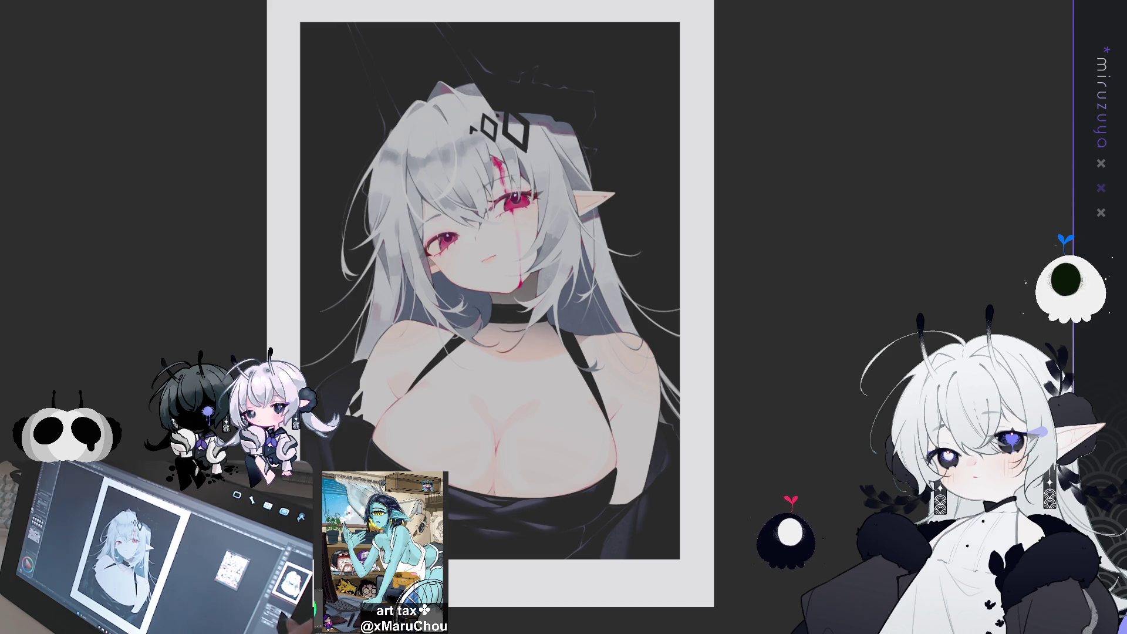
pyautogui.scroll(5, 512, 191)
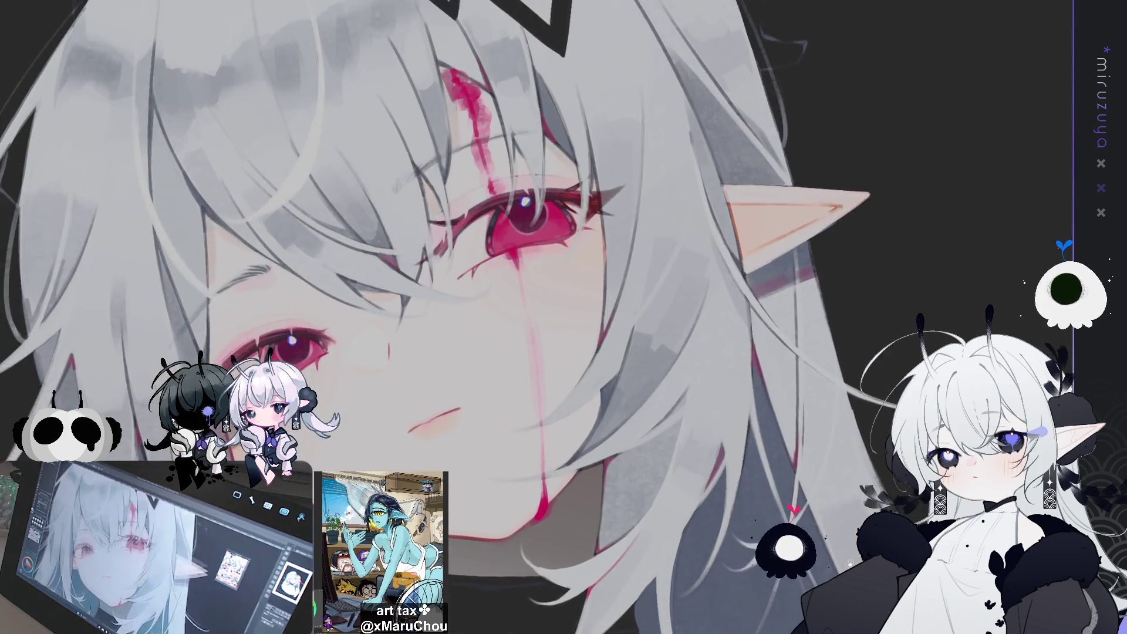
pyautogui.moveTo(491, 291); pyautogui.dragTo(517, 307)
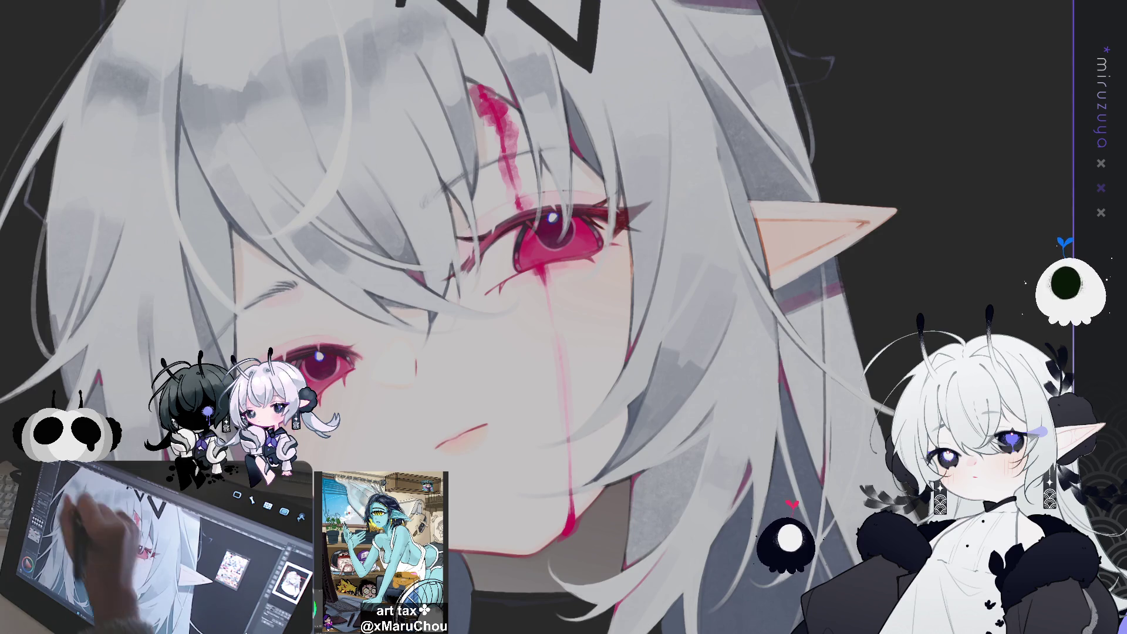
# Paint a white highlight on the cheek under the left eye and sharpen it into a triangle.
pyautogui.moveTo(516, 308); pyautogui.dragTo(496, 216)
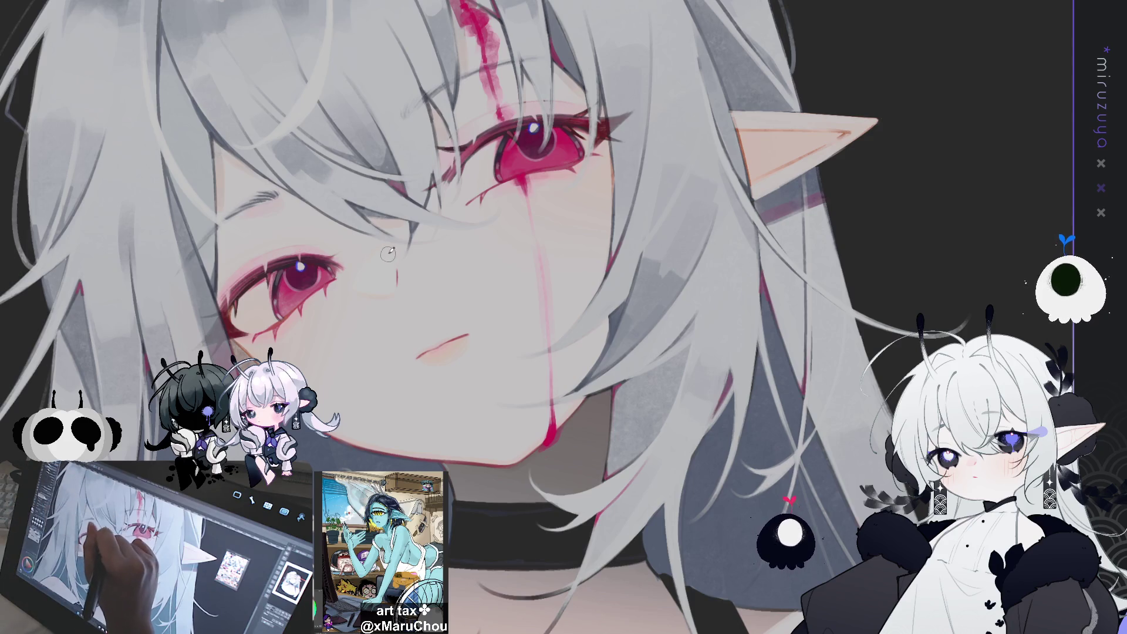
pyautogui.moveTo(390, 275)
pyautogui.mouseDown()
pyautogui.moveTo(376, 249)
pyautogui.moveTo(358, 280)
pyautogui.moveTo(381, 289)
pyautogui.moveTo(375, 269)
pyautogui.mouseUp()
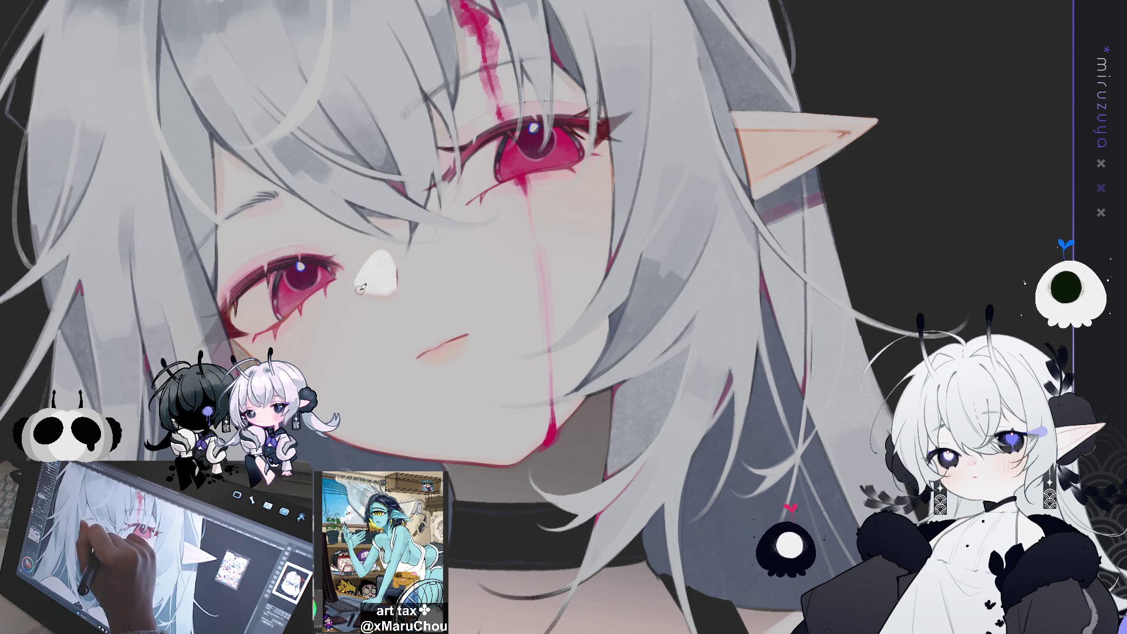
pyautogui.moveTo(357, 284)
pyautogui.mouseDown()
pyautogui.moveTo(371, 258)
pyautogui.moveTo(397, 264)
pyautogui.mouseUp()
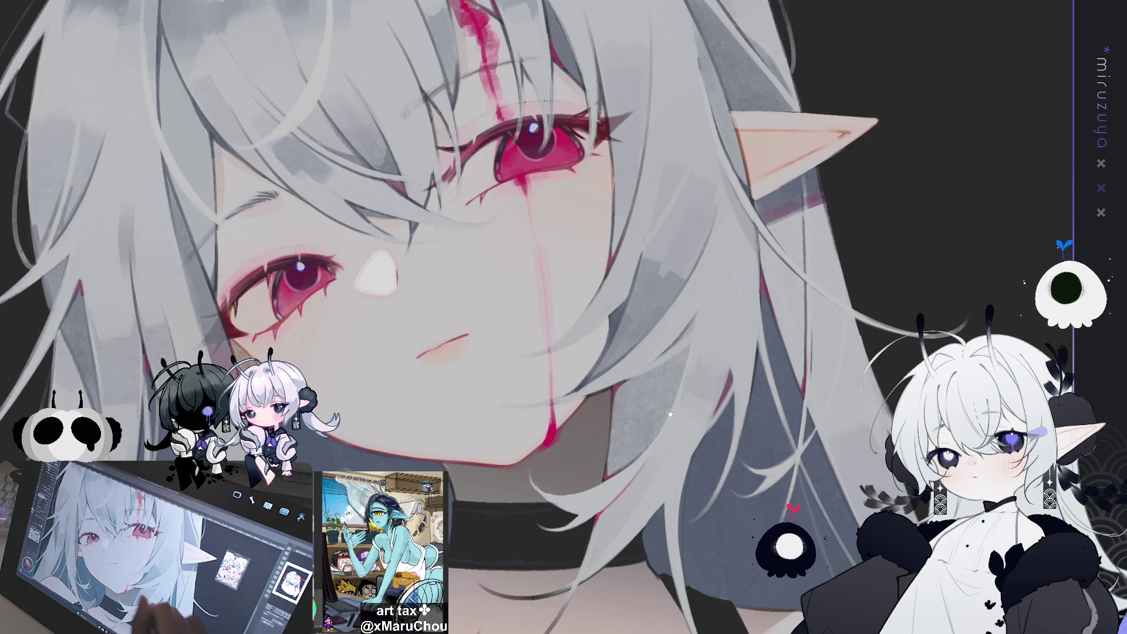
pyautogui.moveTo(669, 413); pyautogui.dragTo(636, 399)
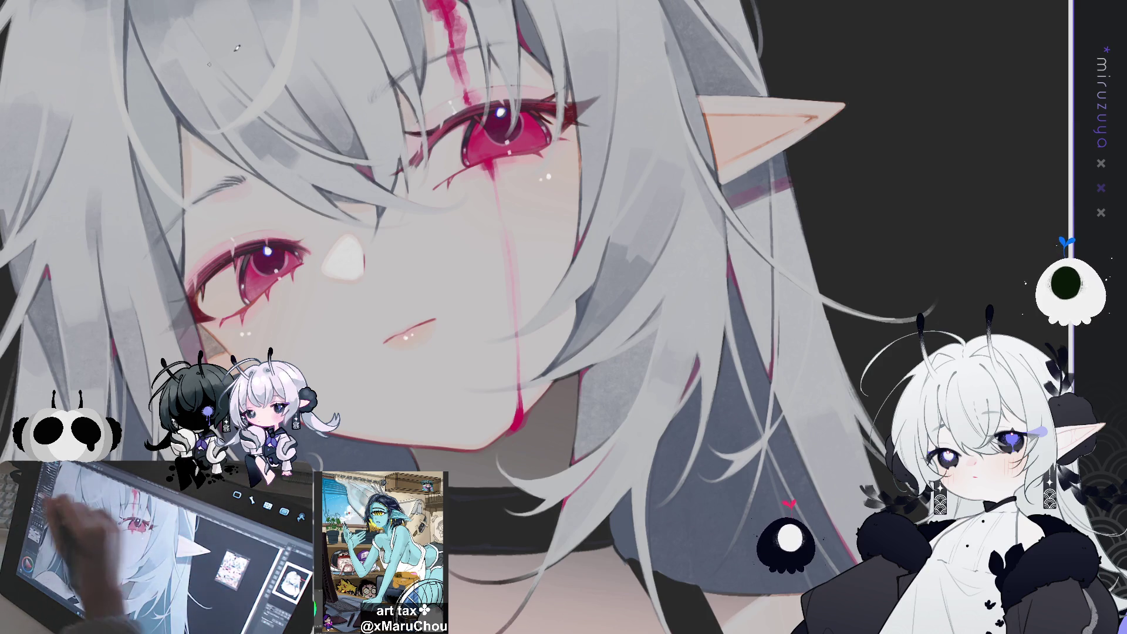
pyautogui.moveTo(600, 103); pyautogui.dragTo(706, 115)
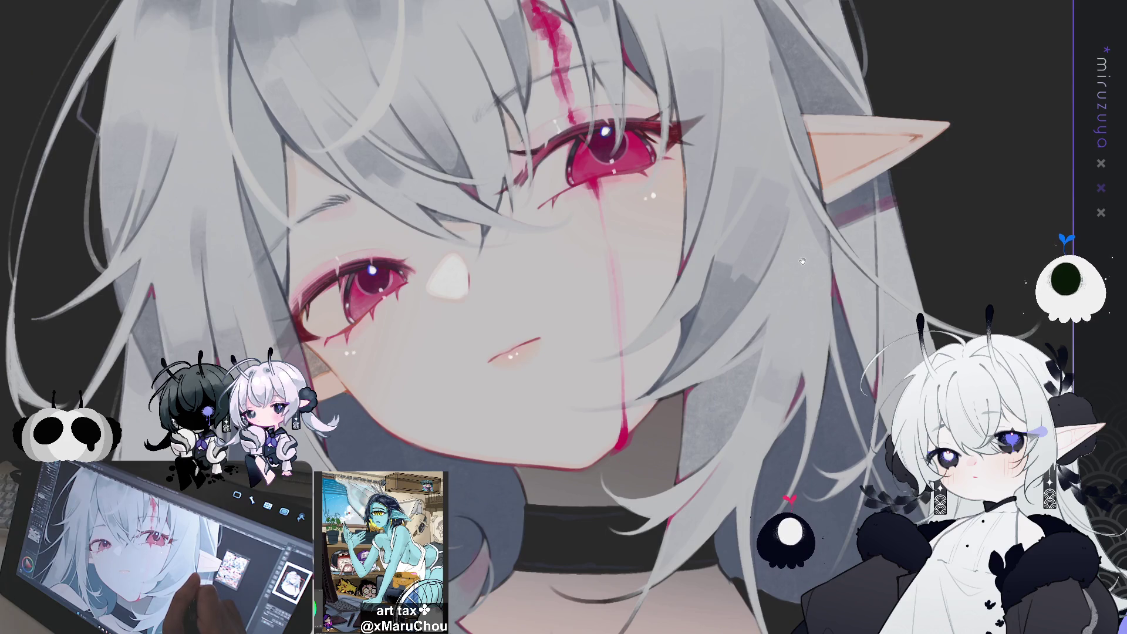
pyautogui.moveTo(796, 289); pyautogui.dragTo(747, 224)
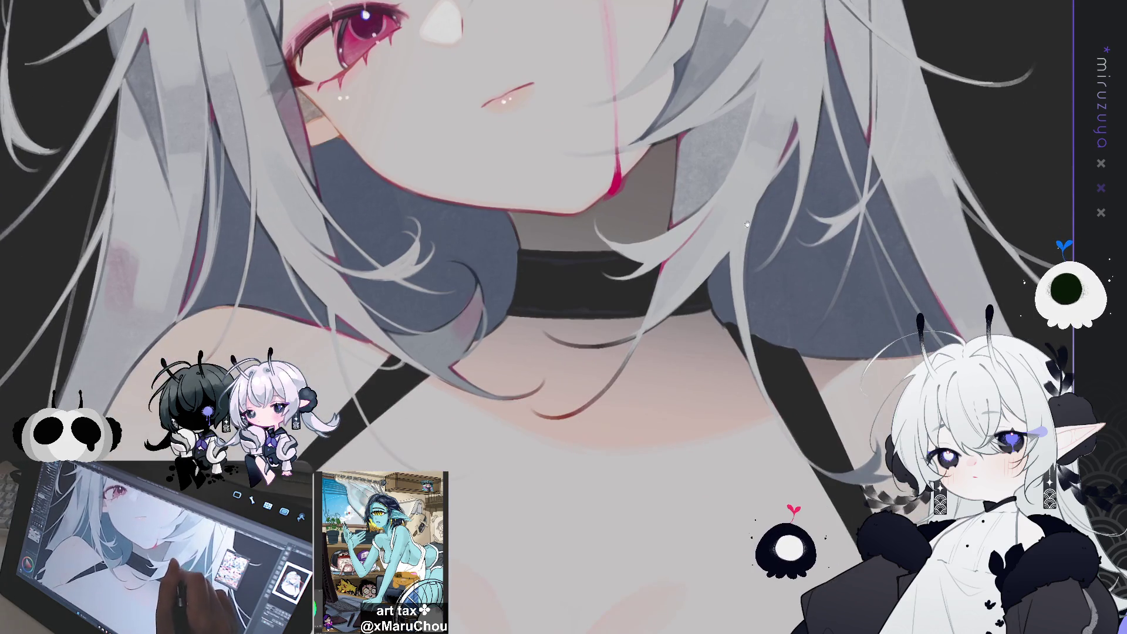
pyautogui.moveTo(668, 405); pyautogui.dragTo(742, 394)
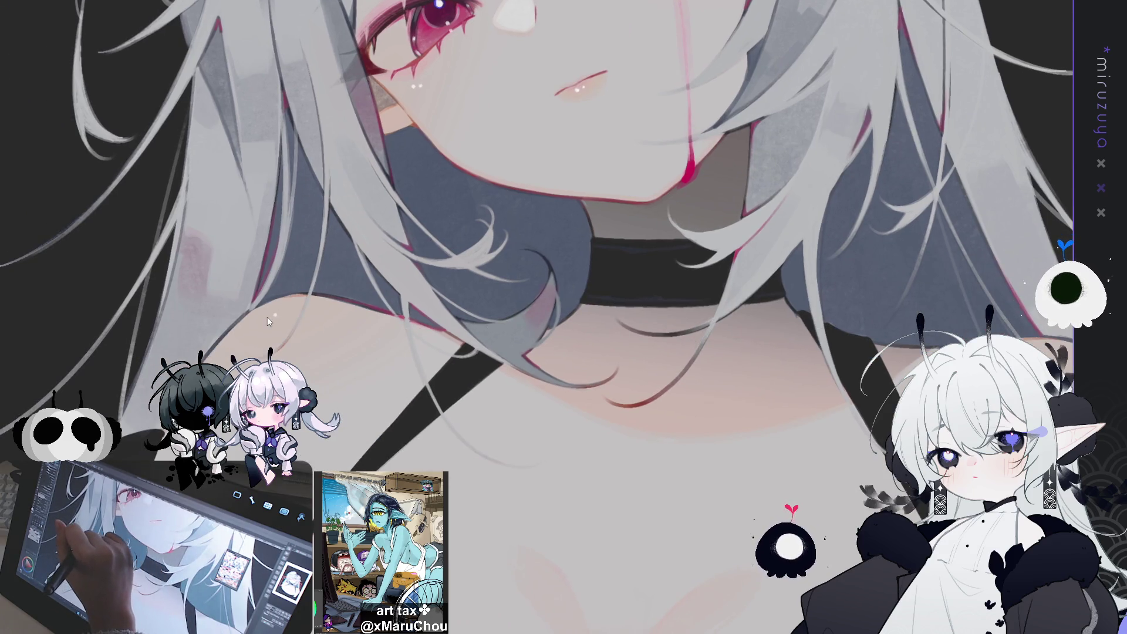
pyautogui.moveTo(268, 313); pyautogui.dragTo(762, 463)
pyautogui.moveTo(756, 425); pyautogui.dragTo(851, 376)
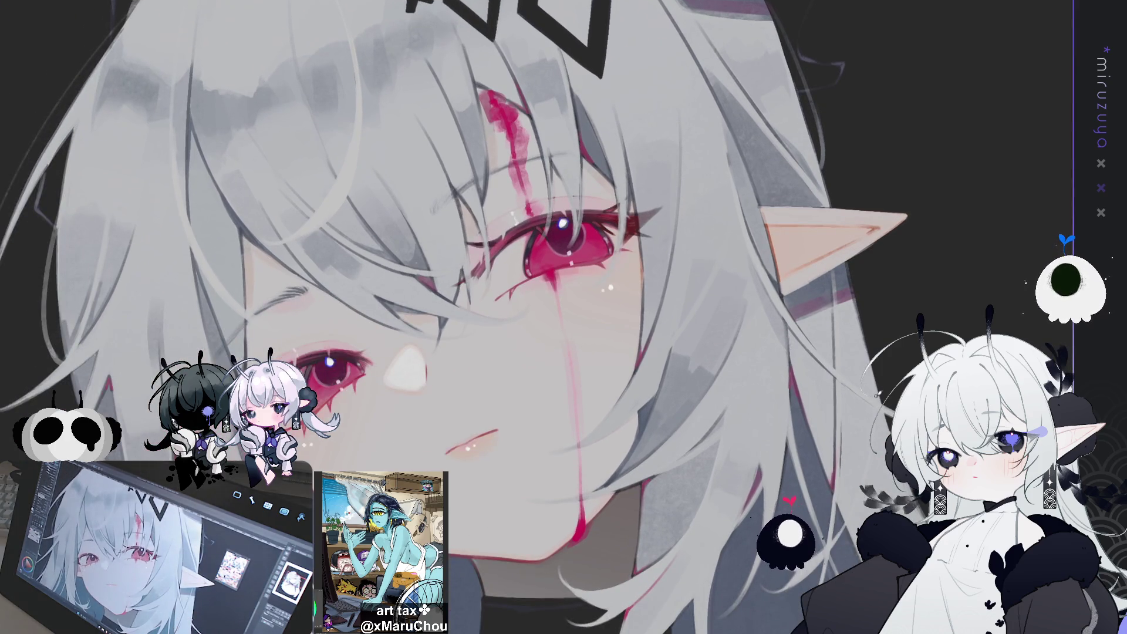
pyautogui.hotkey('ctrl', '0')
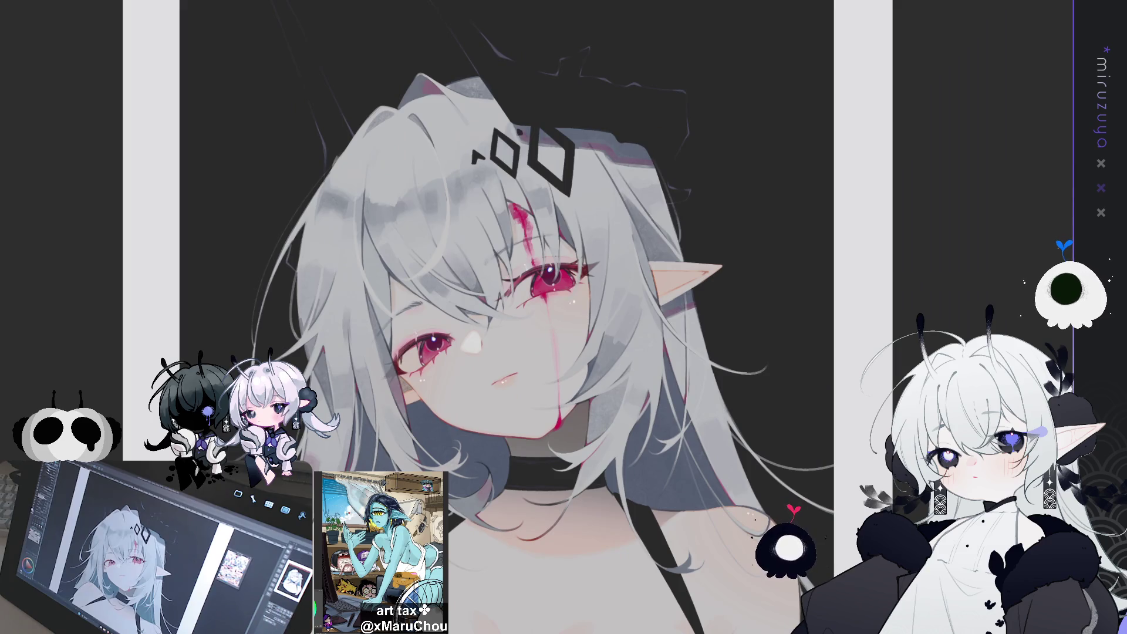
# Paint grey hatching strokes on the hair beside the neck, undoing the last stroke to compare.
pyautogui.scroll(-5, 470, 142)
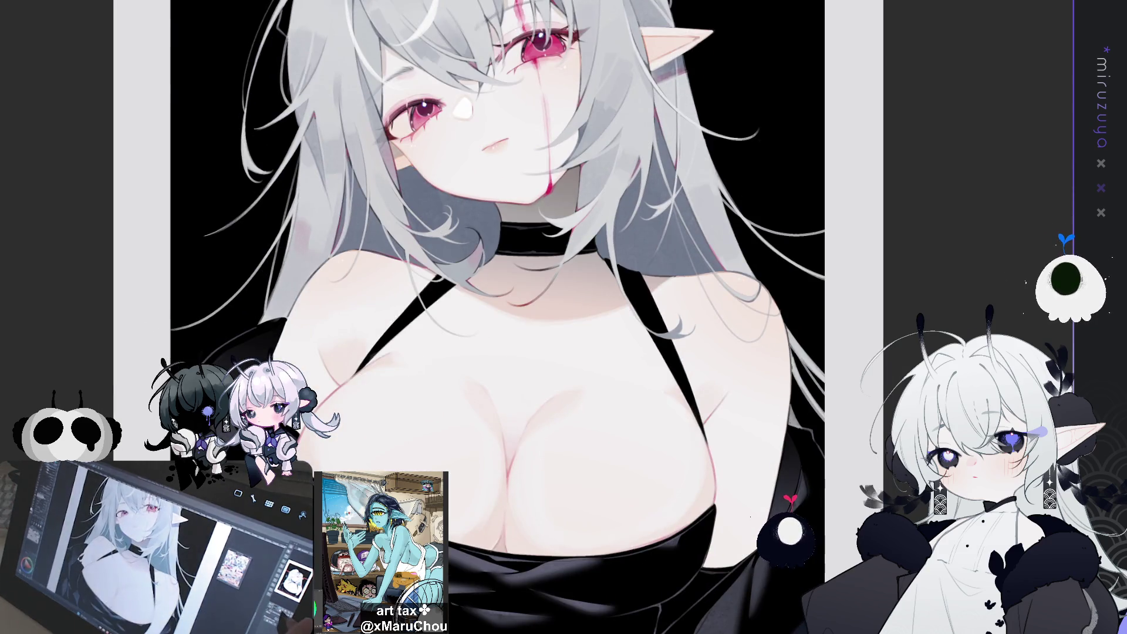
pyautogui.scroll(2, 719, 118)
pyautogui.scroll(5, 376, 317)
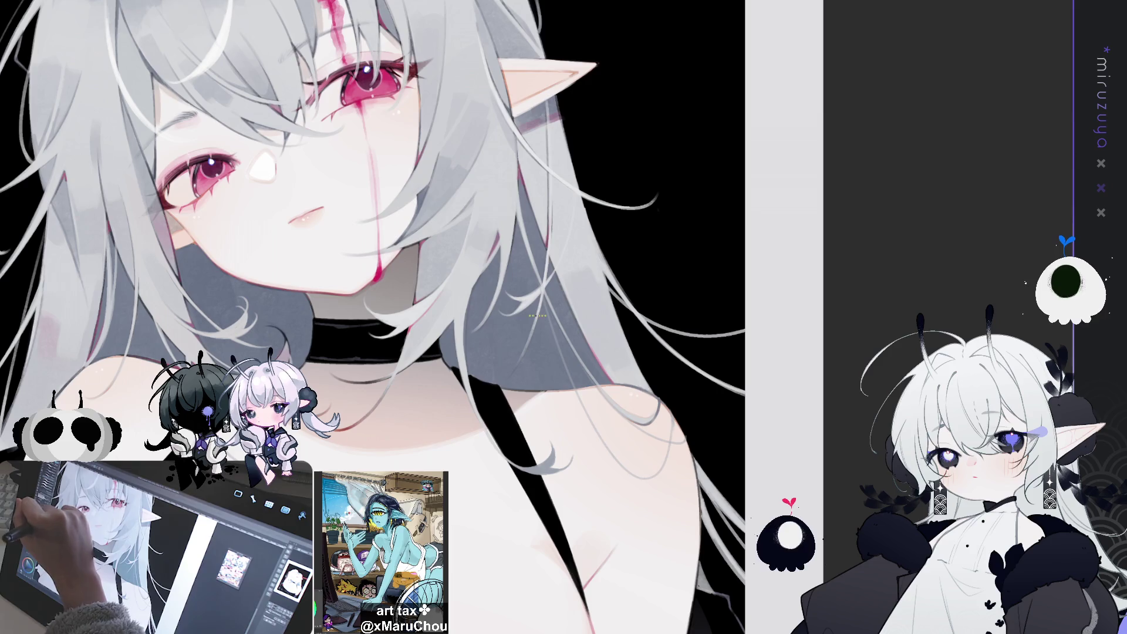
pyautogui.moveTo(472, 294); pyautogui.dragTo(493, 363)
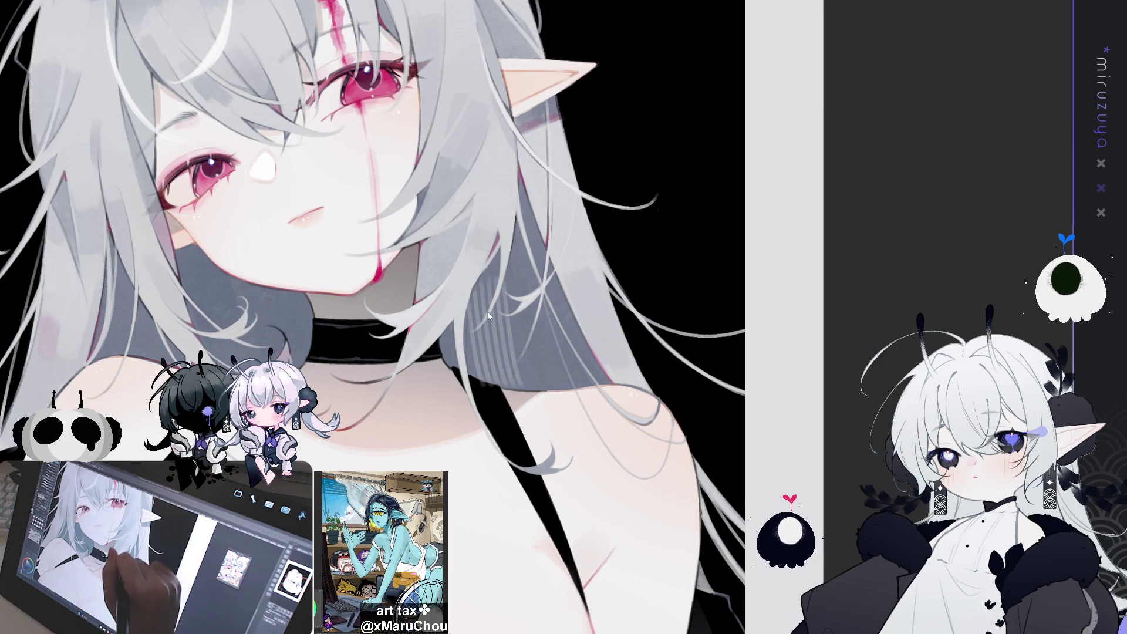
pyautogui.moveTo(487, 282); pyautogui.dragTo(499, 375)
pyautogui.moveTo(472, 288)
pyautogui.mouseDown()
pyautogui.moveTo(494, 382)
pyautogui.moveTo(522, 328)
pyautogui.moveTo(498, 298)
pyautogui.mouseUp()
pyautogui.hotkey('ctrl', 'z')
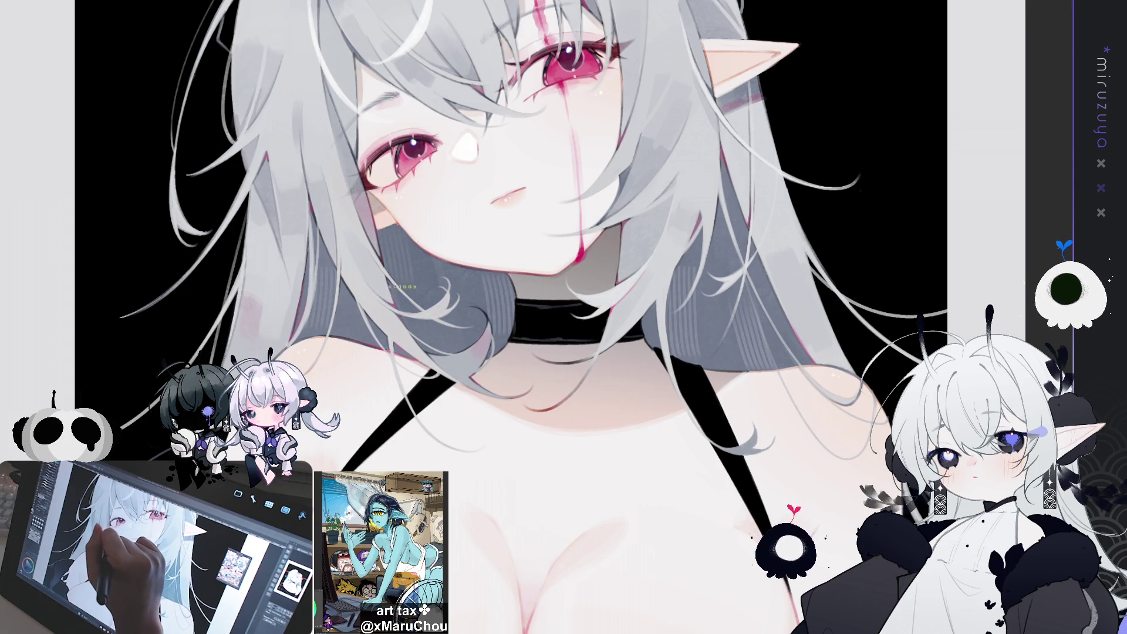
# Rotate and tilt the view to inspect the neck, shoulders and face.
pyautogui.press('-')
pyautogui.press('-')
pyautogui.hotkey('ctrl', '+')
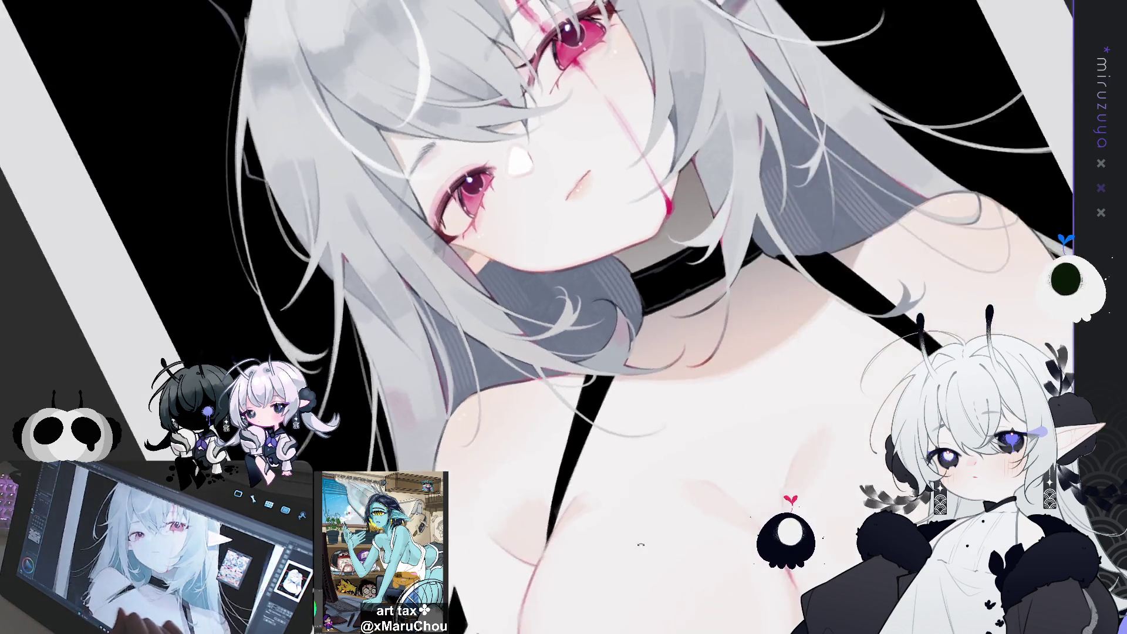
pyautogui.press('-')
pyautogui.press('-')
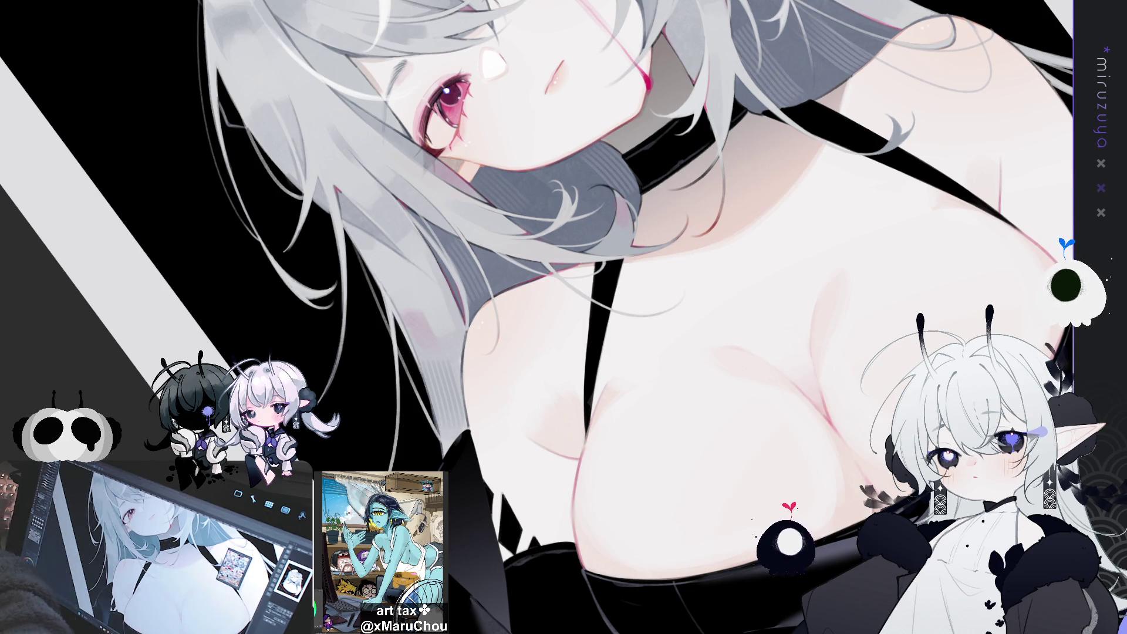
pyautogui.moveTo(706, 296); pyautogui.dragTo(656, 396)
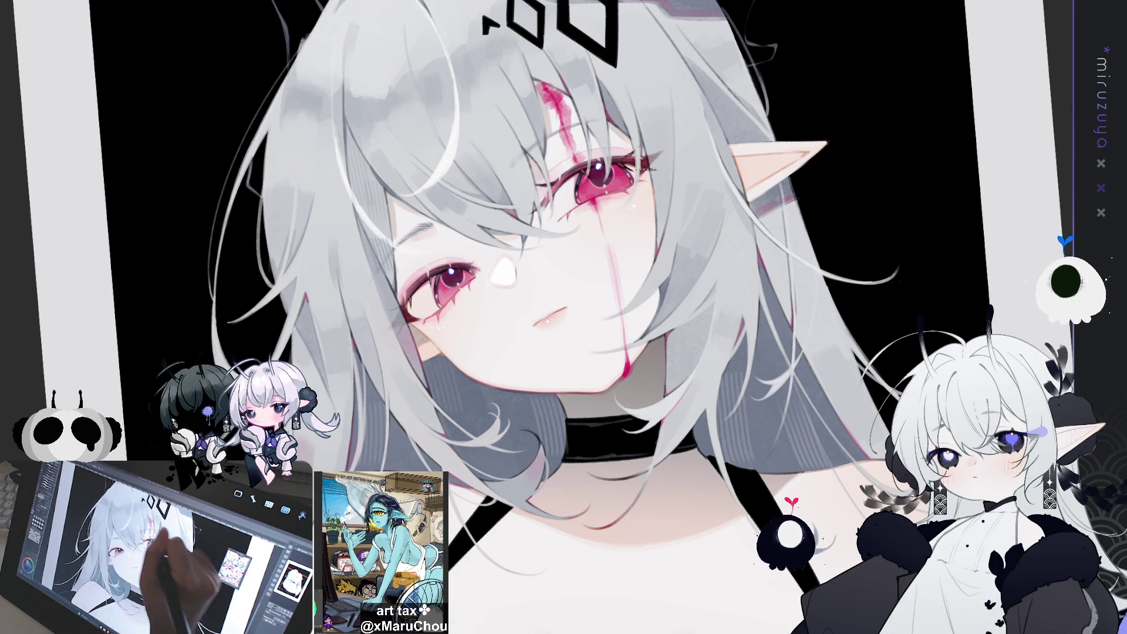
pyautogui.press('-')
pyautogui.press('-')
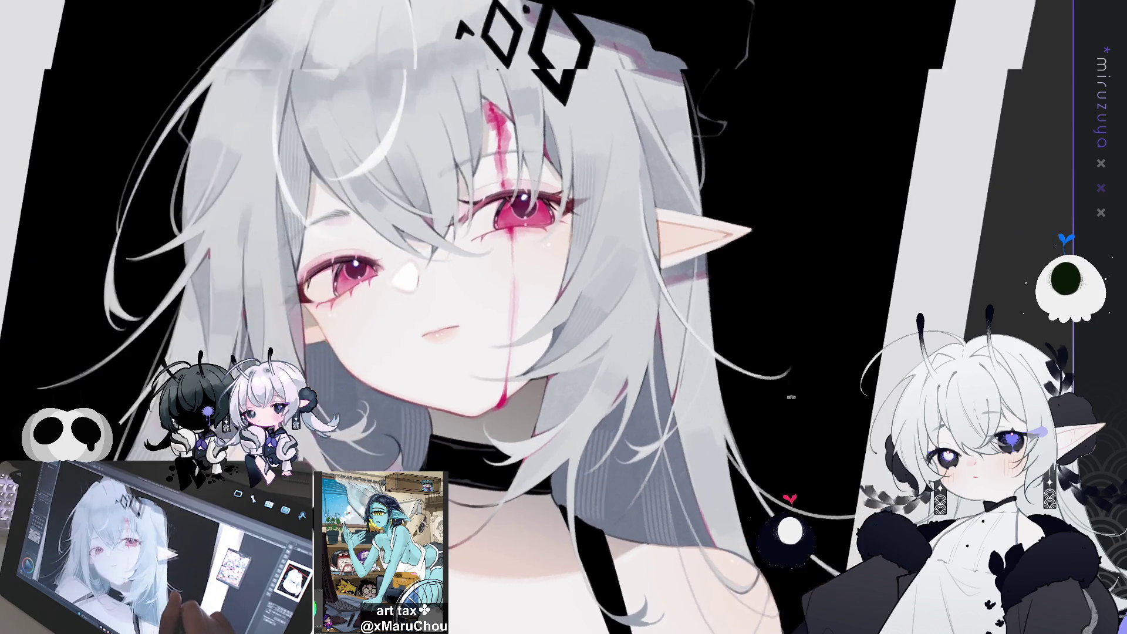
pyautogui.moveTo(582, 290); pyautogui.dragTo(476, 213)
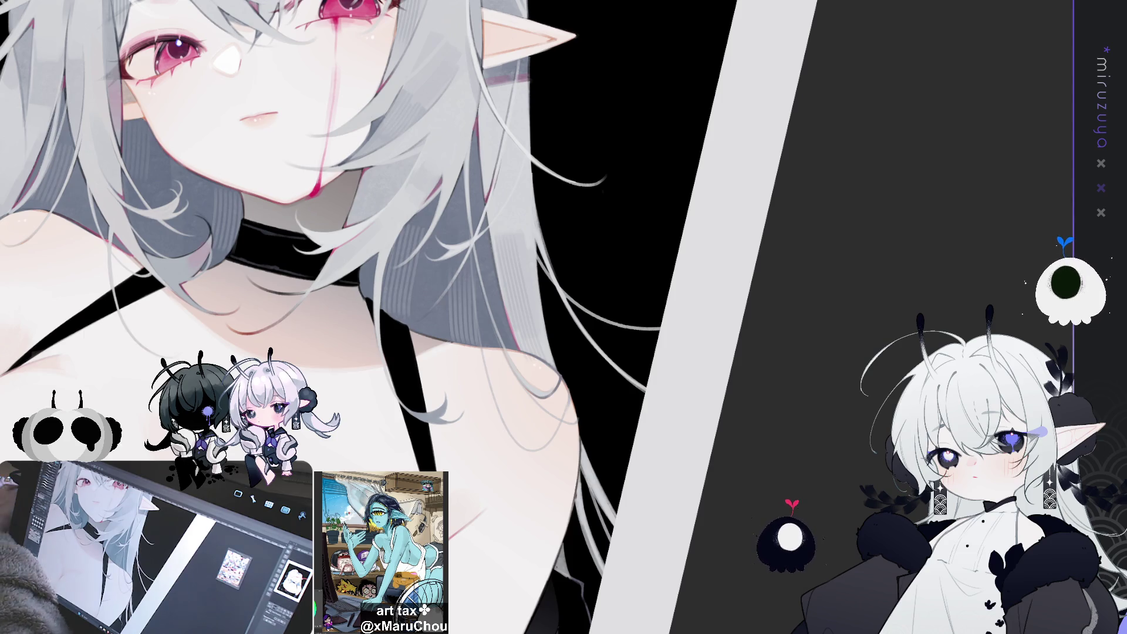
# Move, tilt and zoom the view to frame the face and shoulders upright.
pyautogui.moveTo(716, 368); pyautogui.dragTo(733, 500)
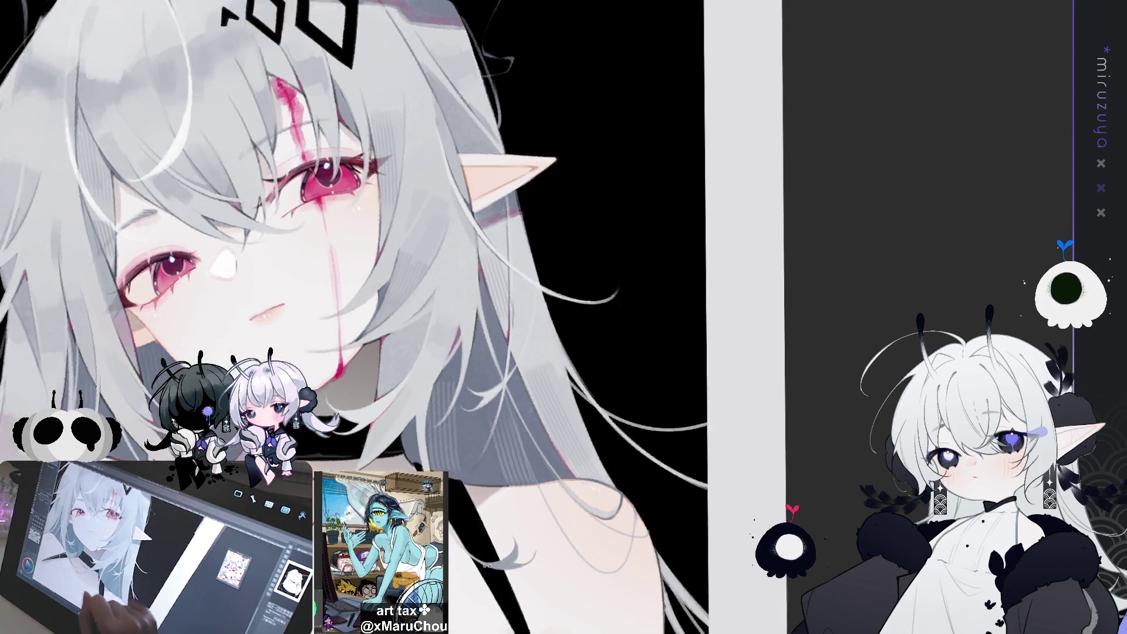
pyautogui.moveTo(506, 265); pyautogui.dragTo(585, 460)
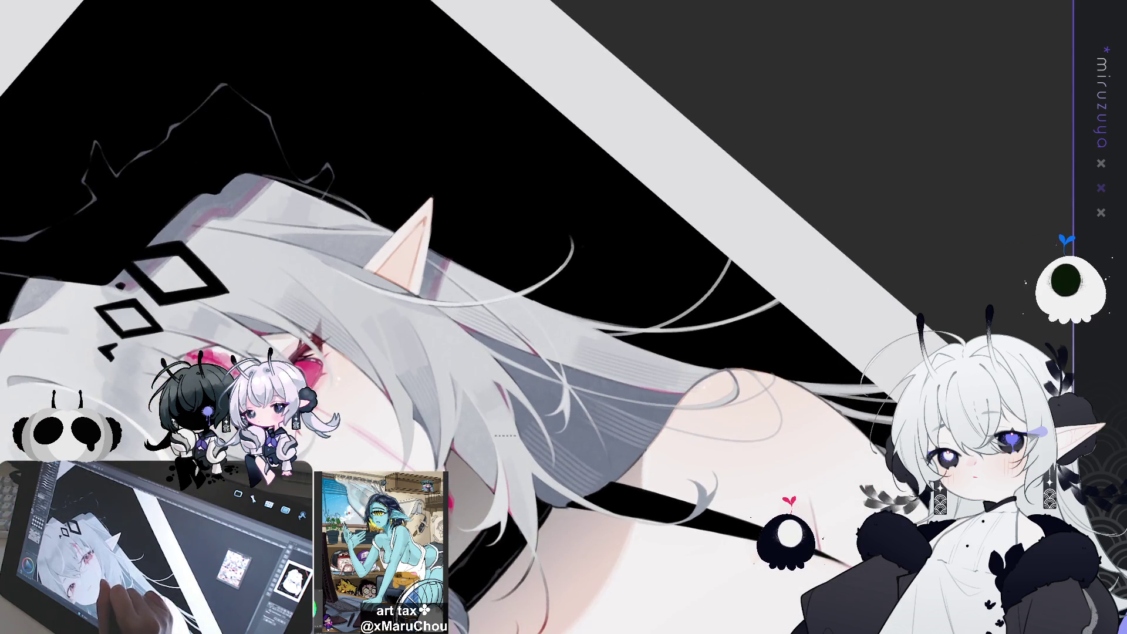
pyautogui.moveTo(518, 537)
pyautogui.mouseDown()
pyautogui.moveTo(599, 542)
pyautogui.moveTo(617, 511)
pyautogui.moveTo(719, 452)
pyautogui.moveTo(680, 423)
pyautogui.mouseUp()
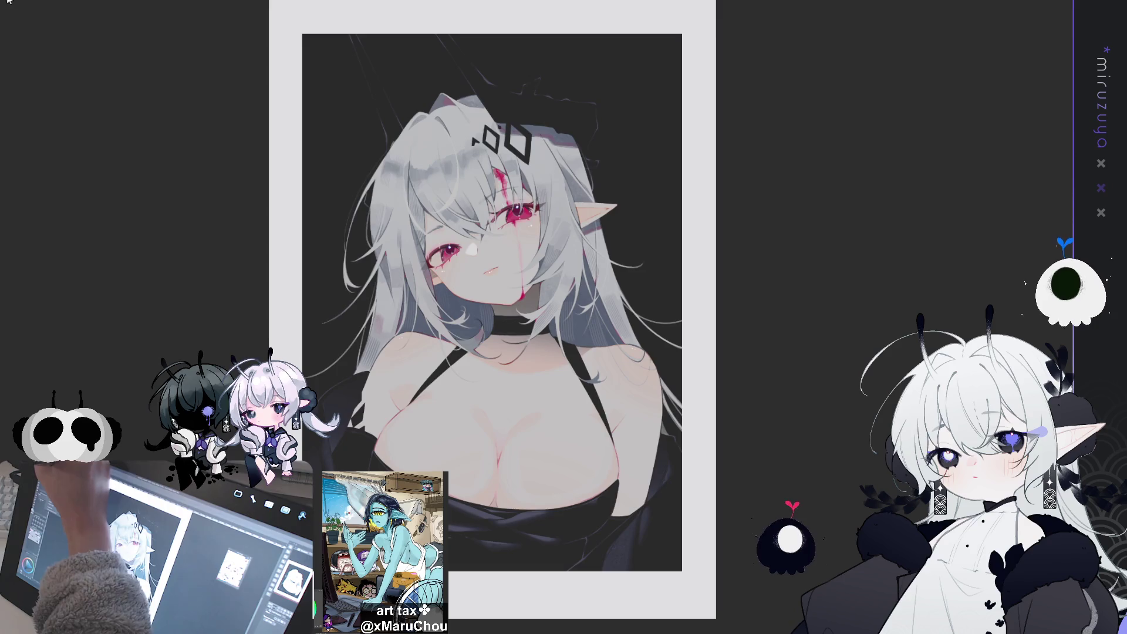
# Preview the artwork in grayscale, try a dark purple background, then undo back through earlier stages.
pyautogui.click(890, 141)
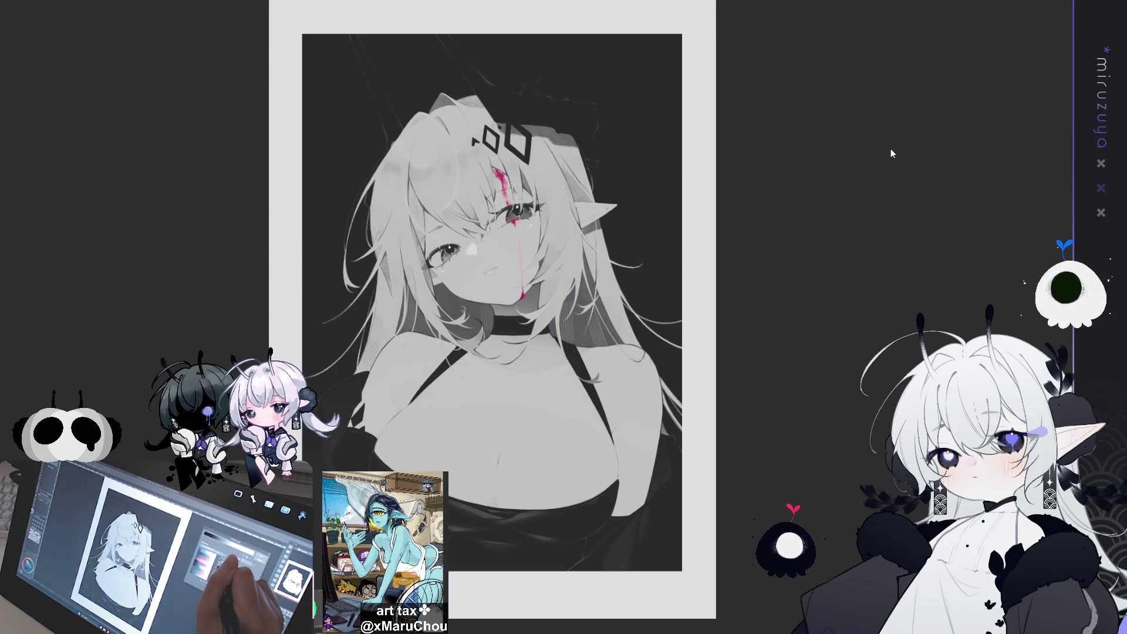
pyautogui.click(857, 118)
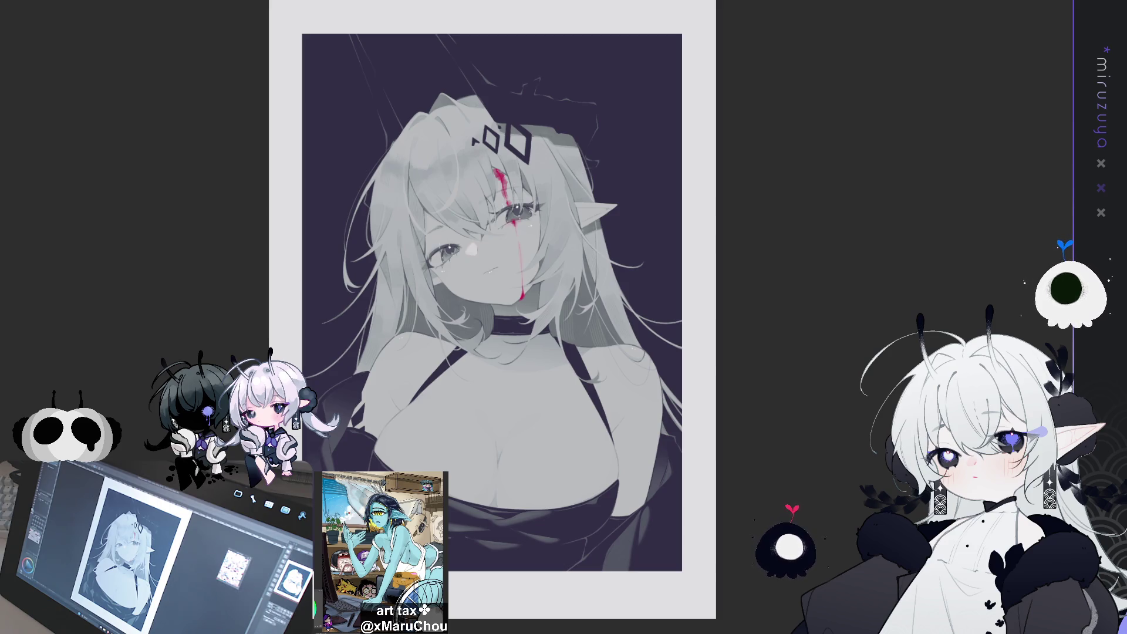
pyautogui.hotkey('ctrl', 'z')
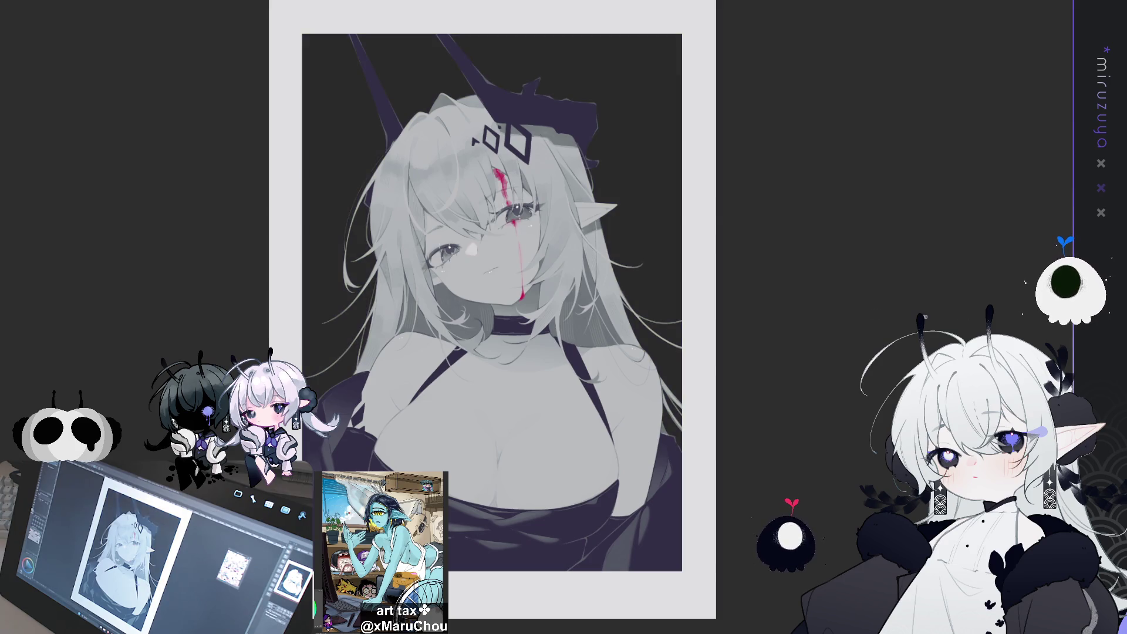
pyautogui.scroll(1, 559, 125)
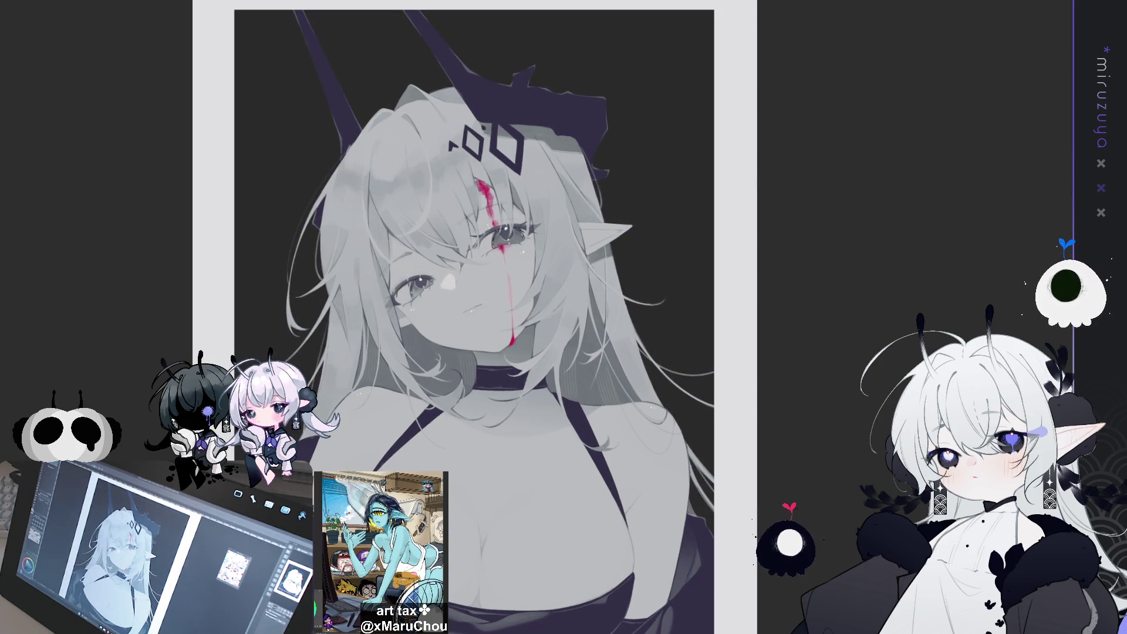
pyautogui.hotkey('ctrl', 'z')
pyautogui.hotkey('ctrl', 'z')
pyautogui.hotkey('ctrl', 'z')
pyautogui.hotkey('ctrl', 'z')
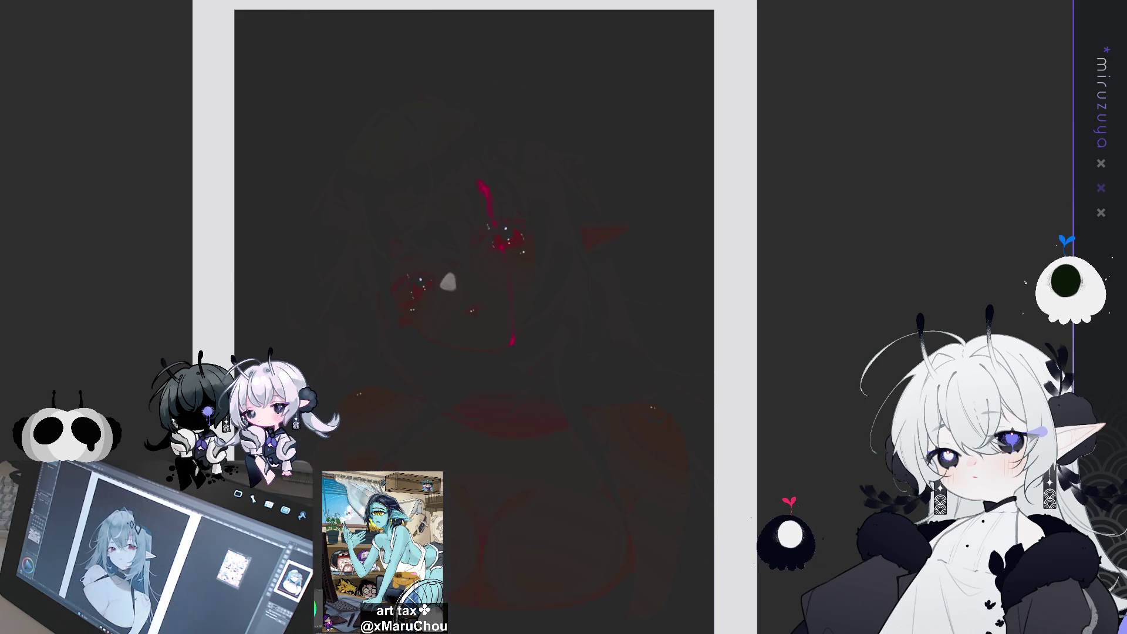
pyautogui.hotkey('ctrl', 'z')
pyautogui.hotkey('ctrl', 'z')
pyautogui.hotkey('ctrl', 'z')
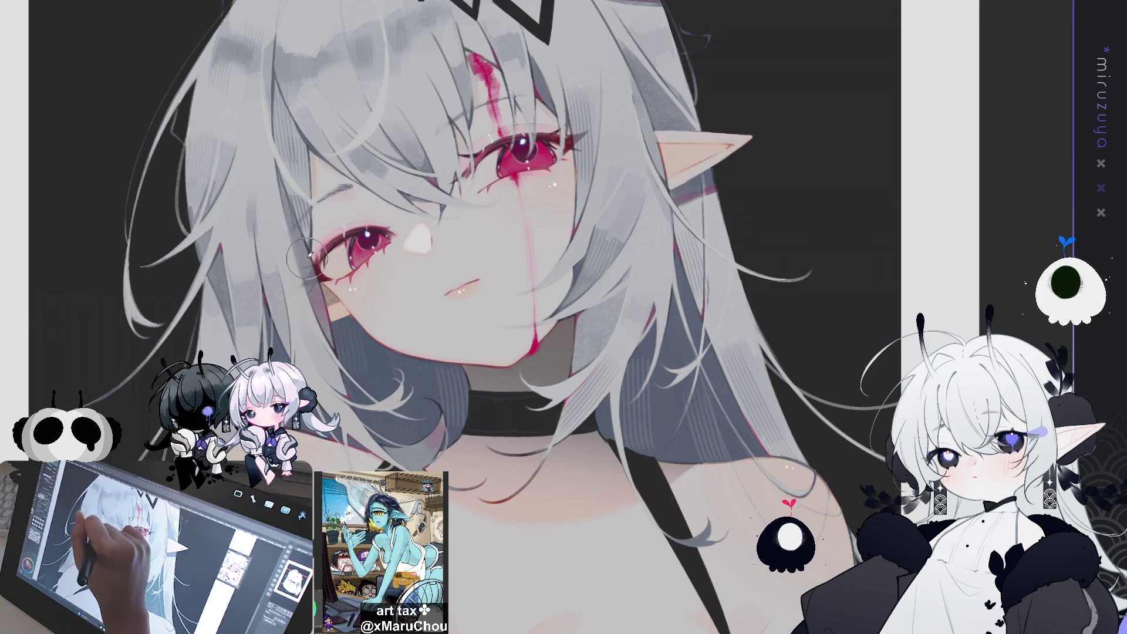
# Paint over the right iris with a deeper red, then zoom back to the face.
pyautogui.moveTo(531, 168)
pyautogui.mouseDown()
pyautogui.moveTo(539, 146)
pyautogui.moveTo(581, 135)
pyautogui.moveTo(558, 165)
pyautogui.mouseUp()
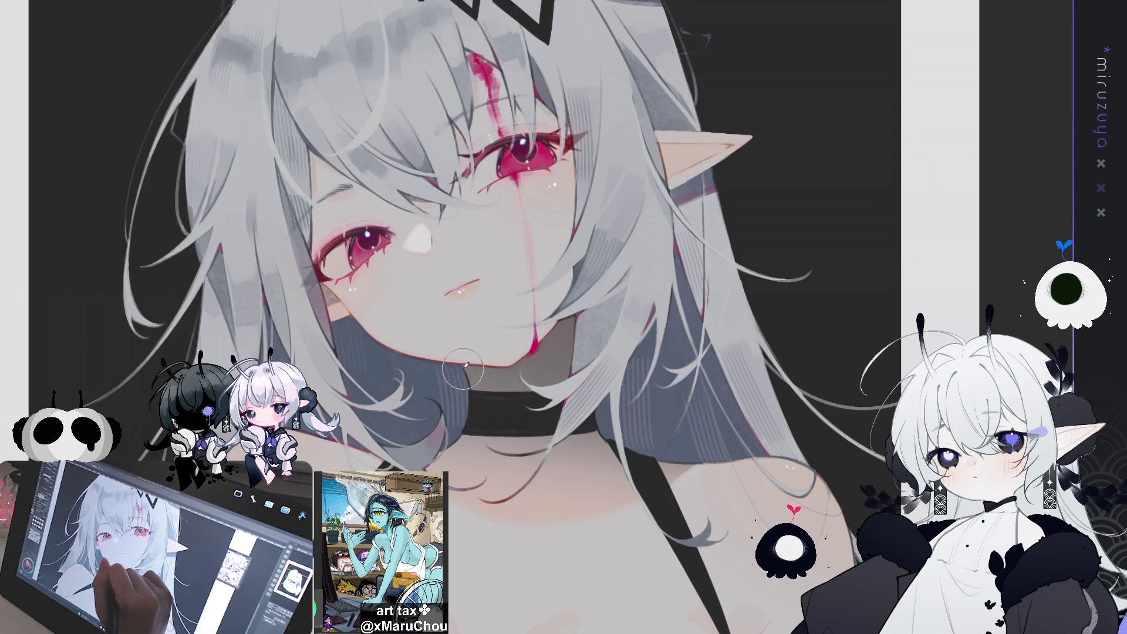
pyautogui.moveTo(613, 380)
pyautogui.mouseDown()
pyautogui.moveTo(643, 241)
pyautogui.moveTo(699, 205)
pyautogui.mouseUp()
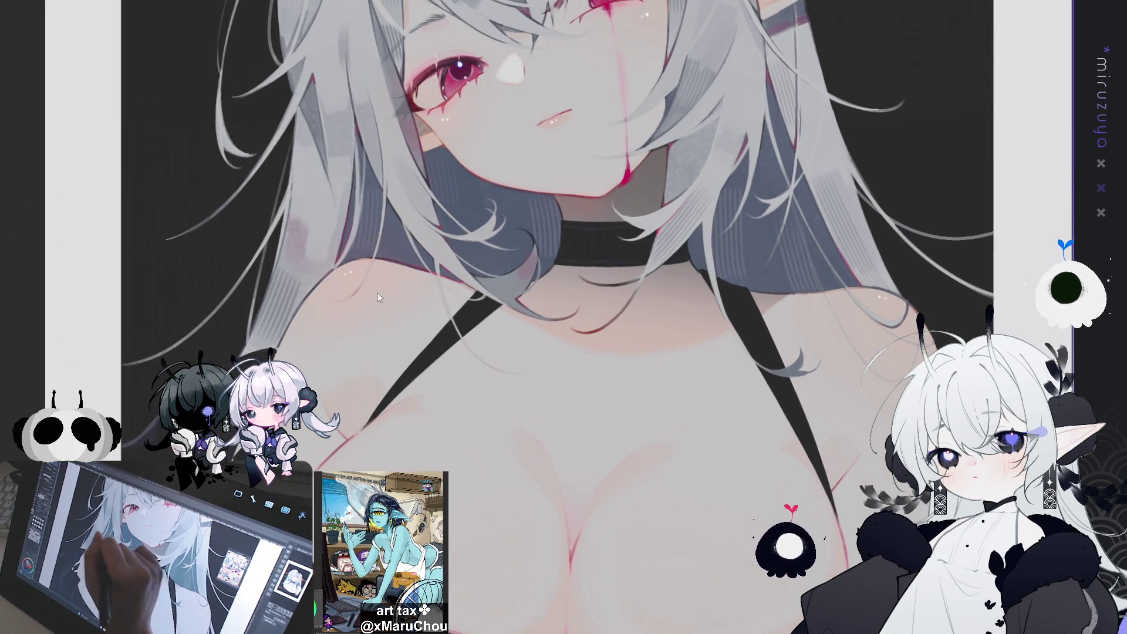
pyautogui.moveTo(578, 520); pyautogui.dragTo(536, 361)
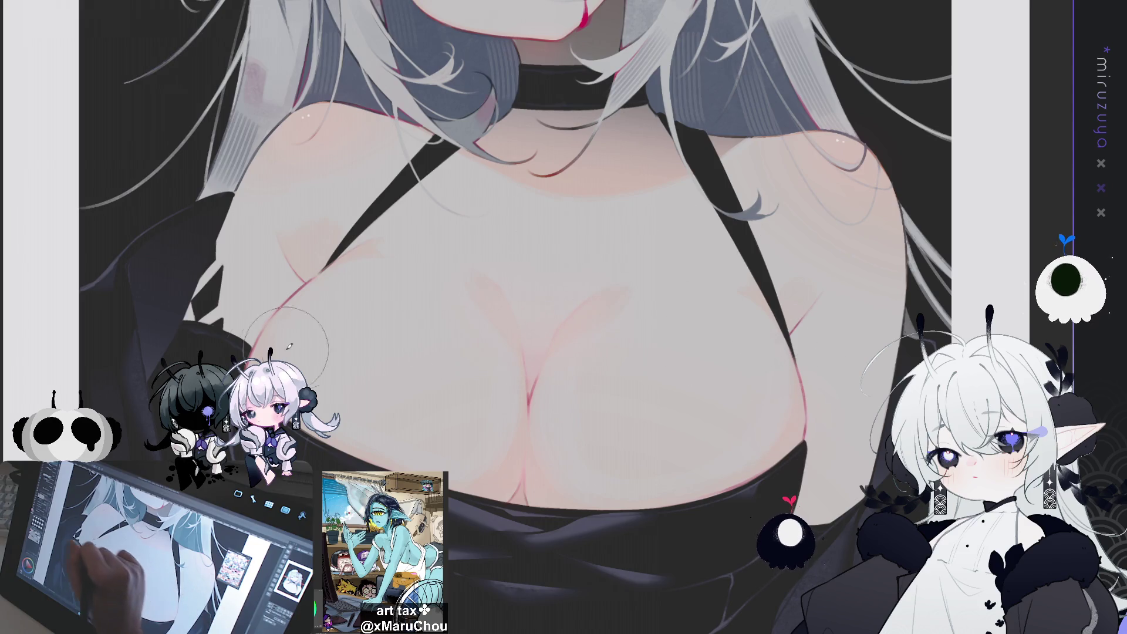
pyautogui.moveTo(719, 175); pyautogui.dragTo(669, 323)
pyautogui.scroll(-2, 721, 181)
pyautogui.scroll(1, 374, 353)
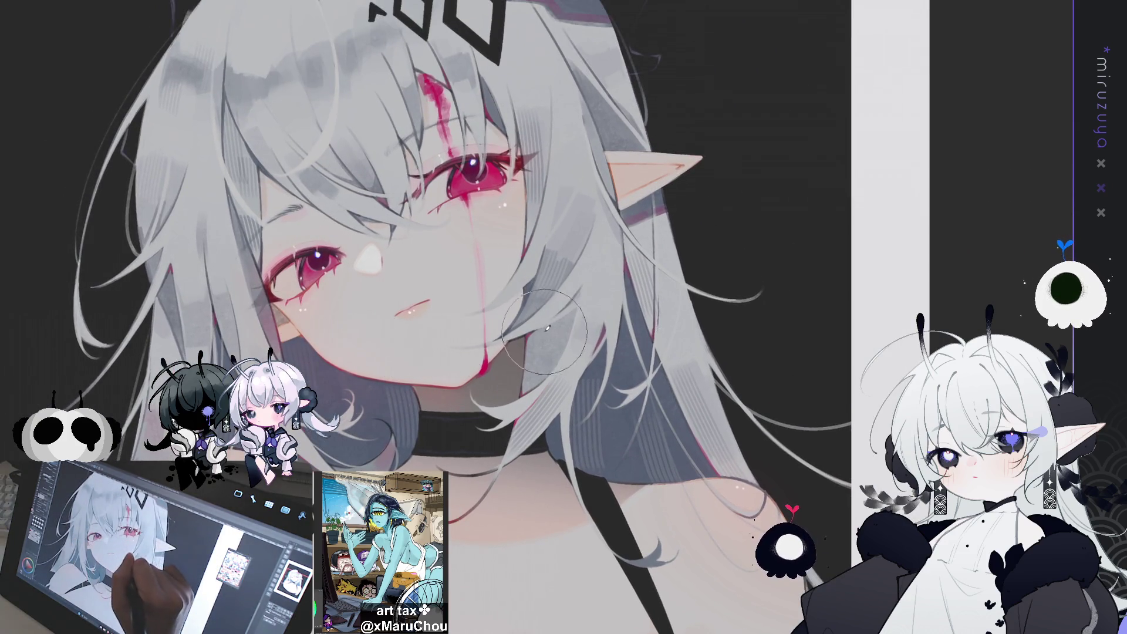
pyautogui.scroll(1, 299, 247)
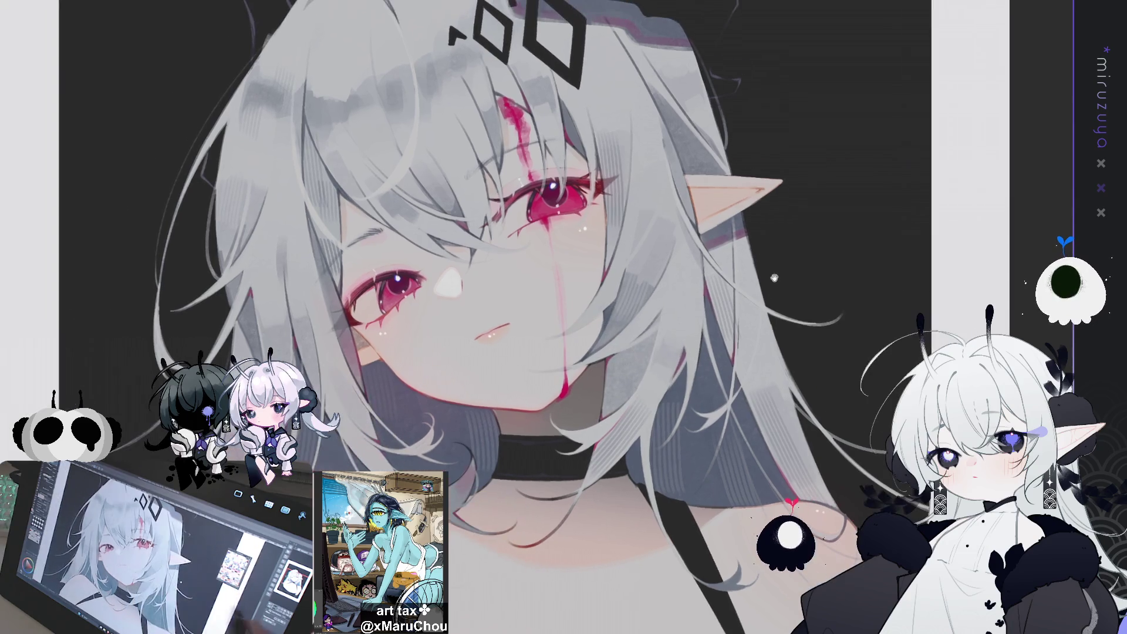
pyautogui.scroll(1, 299, 247)
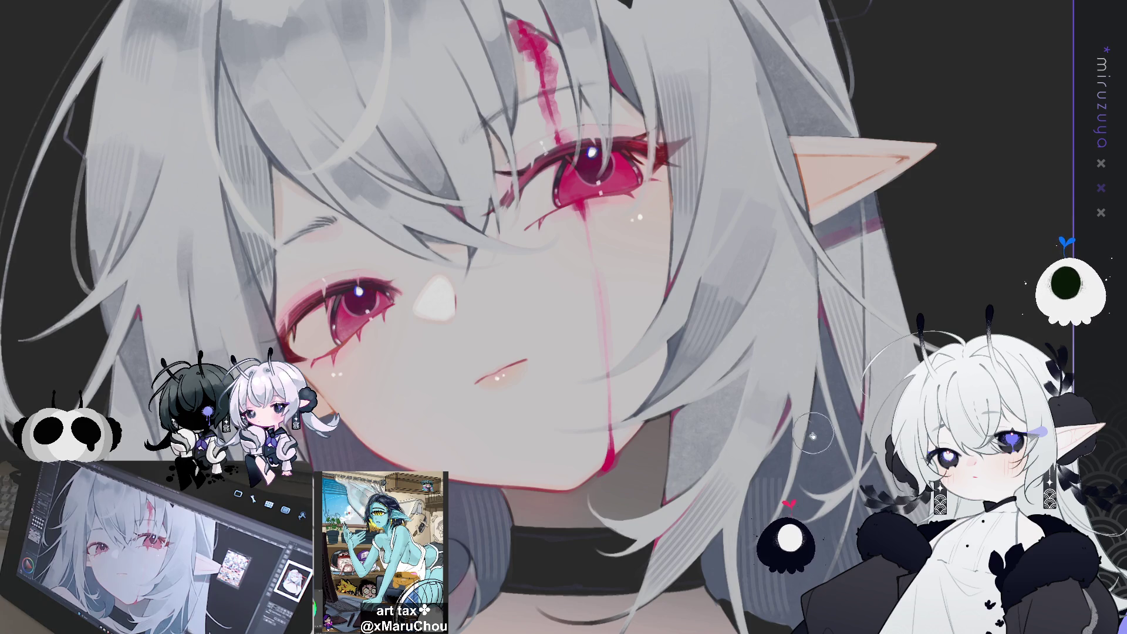
# Rotate the canvas and paint dark red strokes into the upper eye corner.
pyautogui.moveTo(813, 434); pyautogui.dragTo(463, 181)
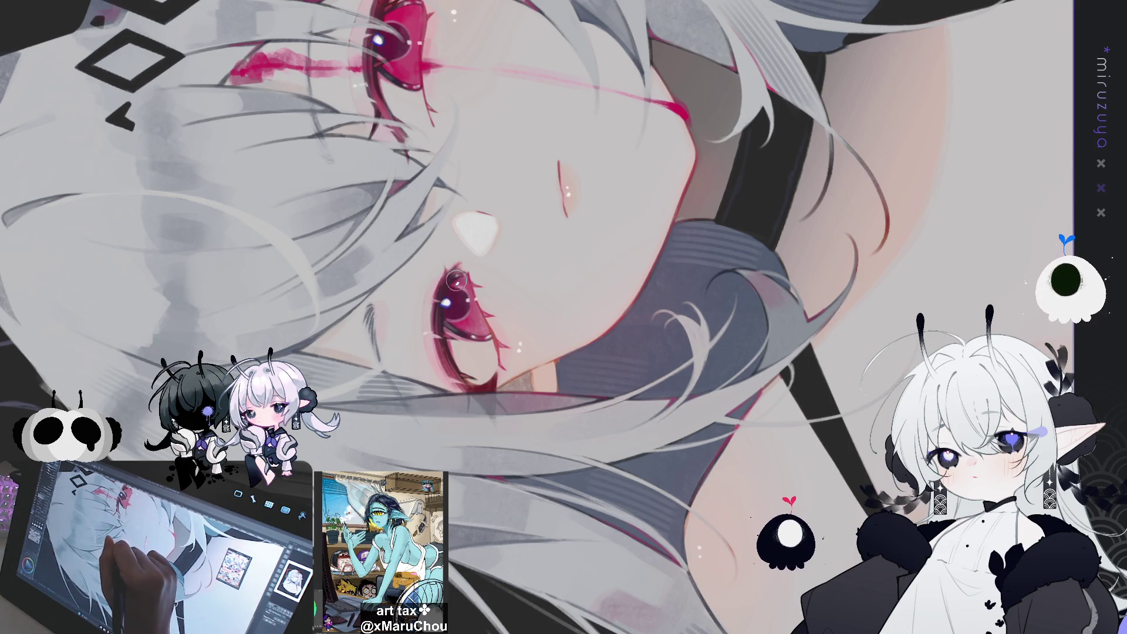
pyautogui.moveTo(527, 191); pyautogui.dragTo(396, 208)
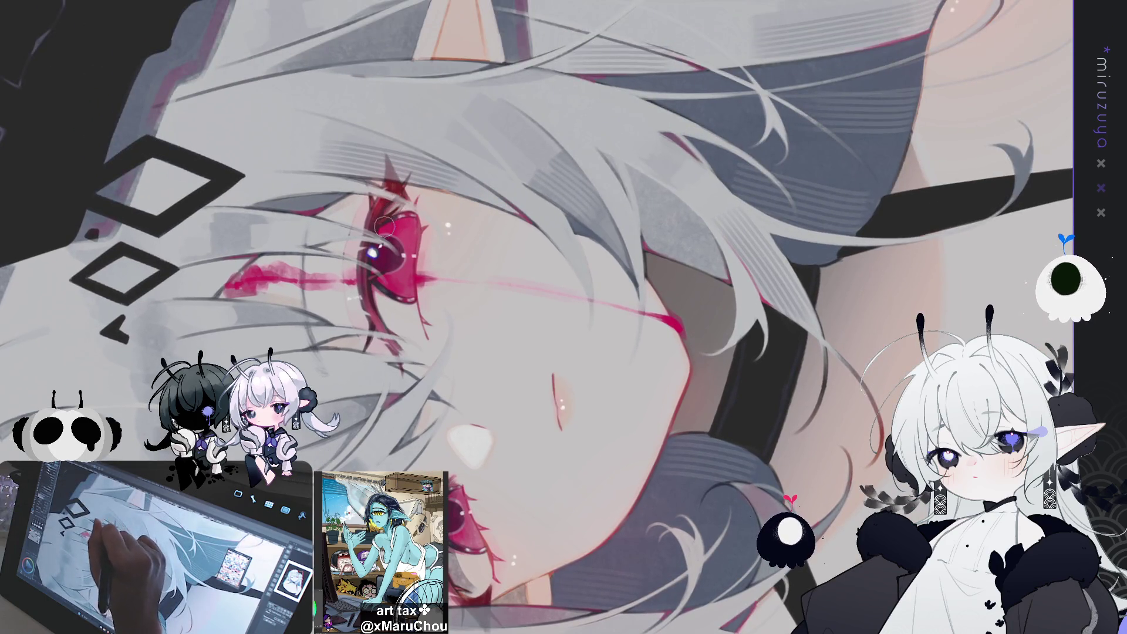
pyautogui.moveTo(403, 190); pyautogui.dragTo(396, 186)
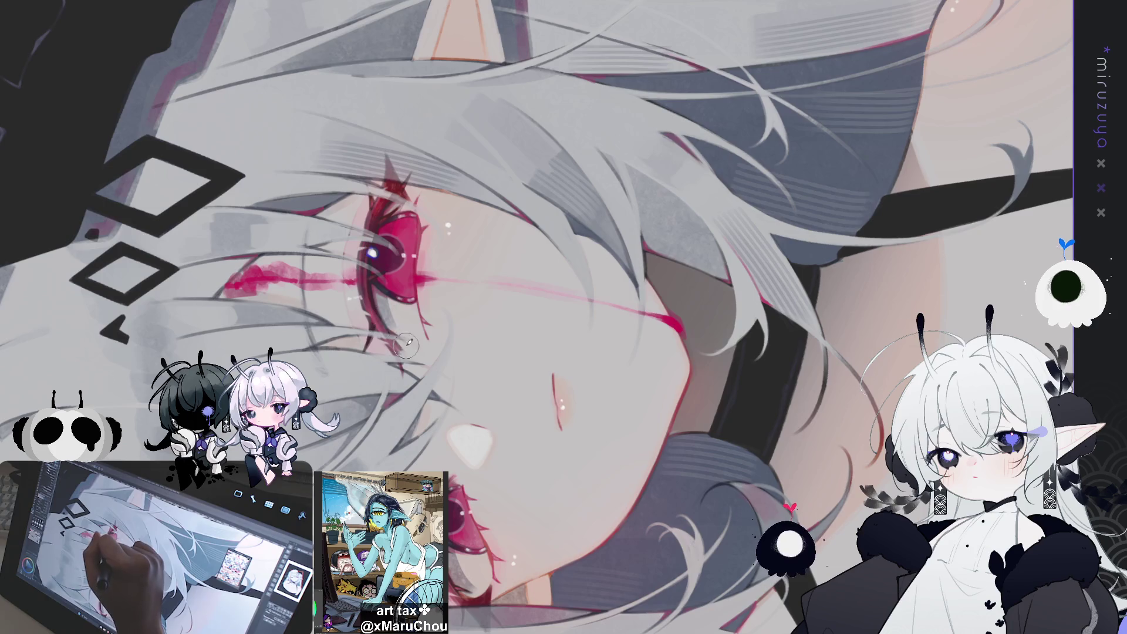
pyautogui.moveTo(397, 202); pyautogui.dragTo(393, 188)
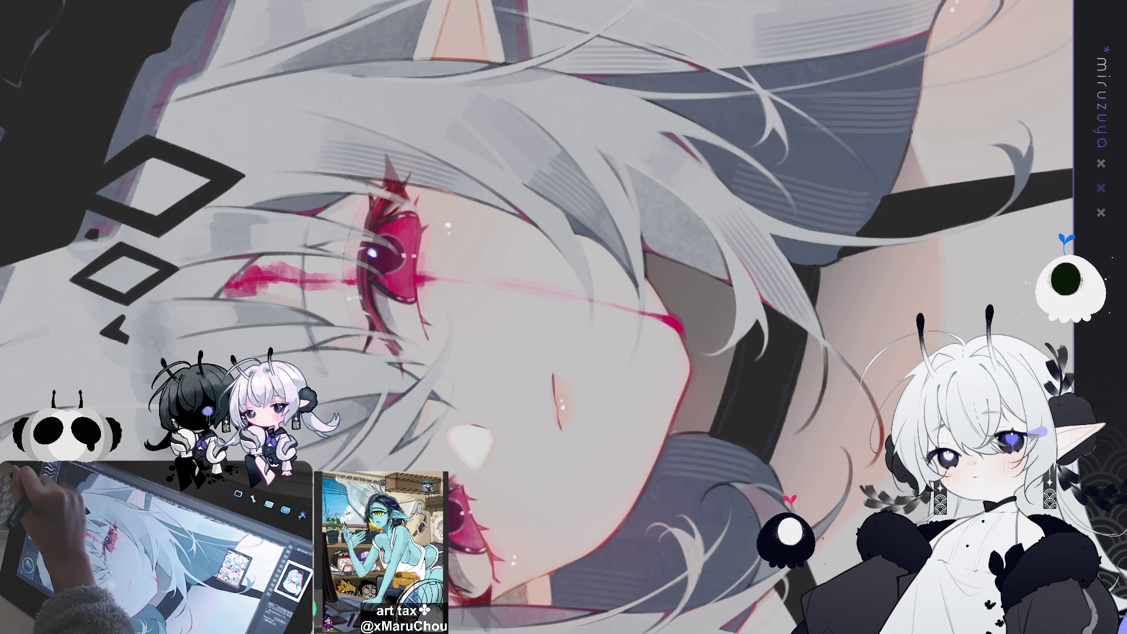
pyautogui.moveTo(564, 317); pyautogui.dragTo(496, 148)
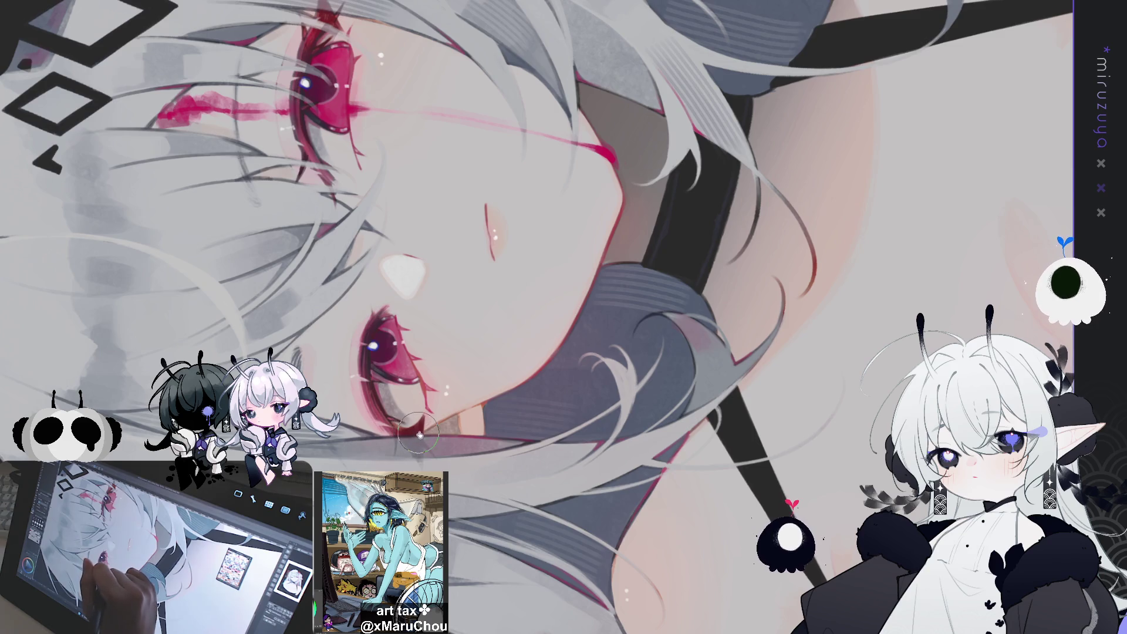
pyautogui.press('^')
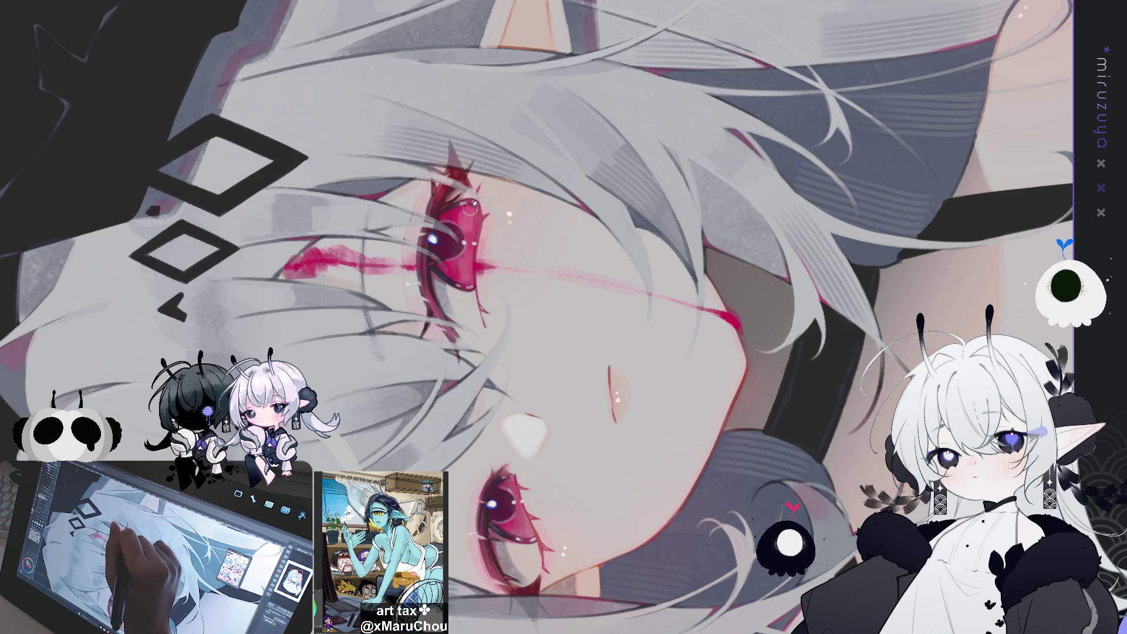
pyautogui.moveTo(485, 366); pyautogui.dragTo(463, 211)
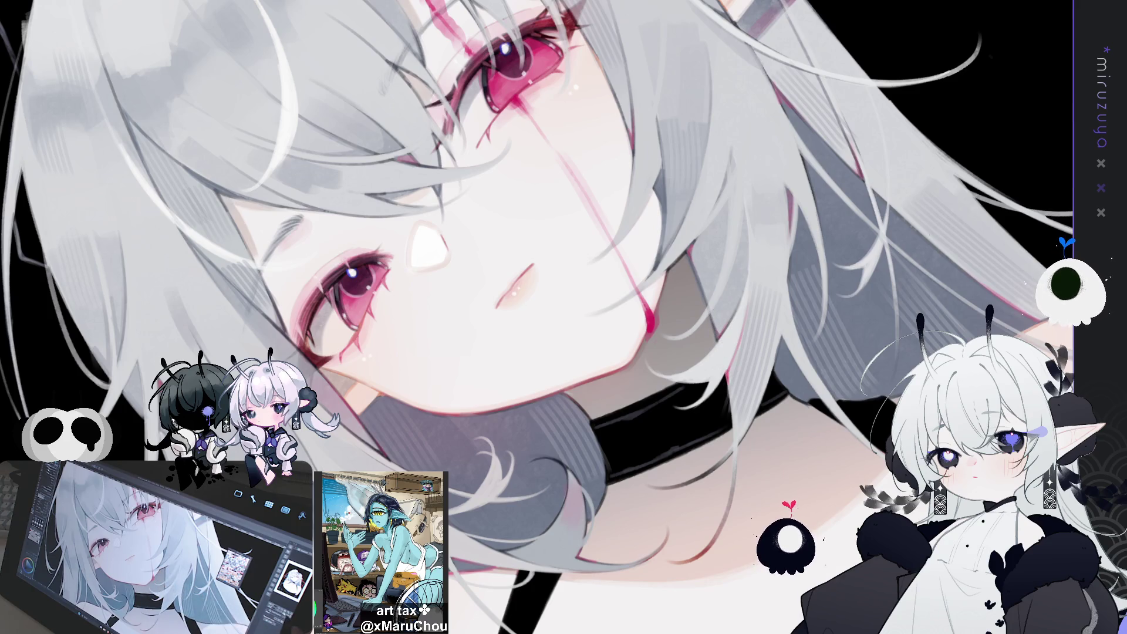
# Flip the canvas view horizontally to review the face, then reframe near the hair ornament.
pyautogui.press('h')
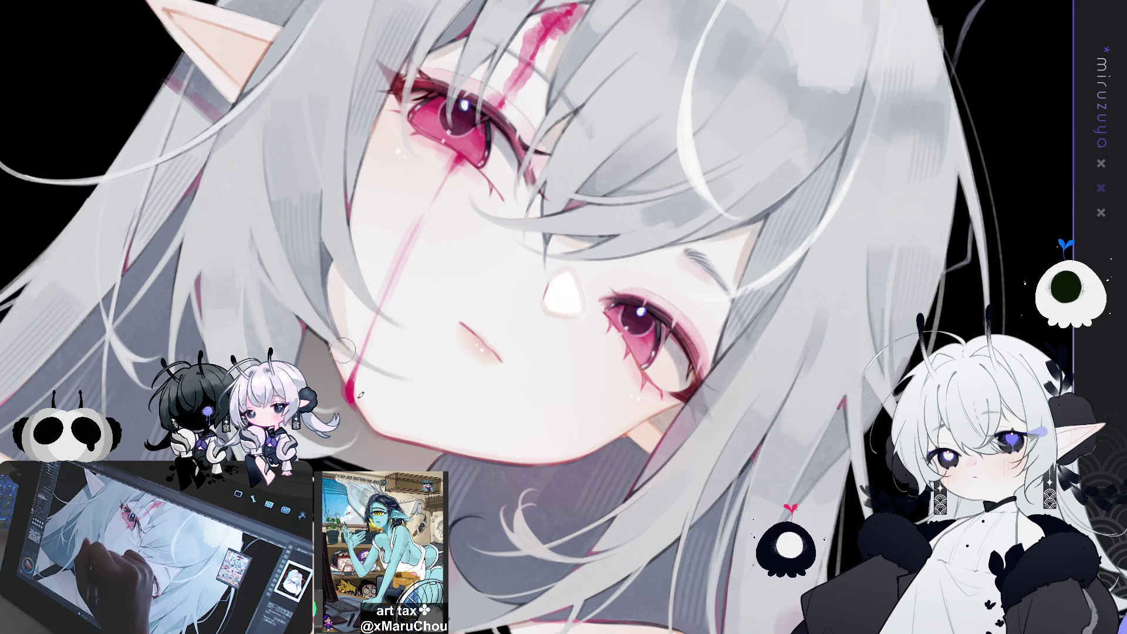
pyautogui.hotkey('ctrl', 'Tab')
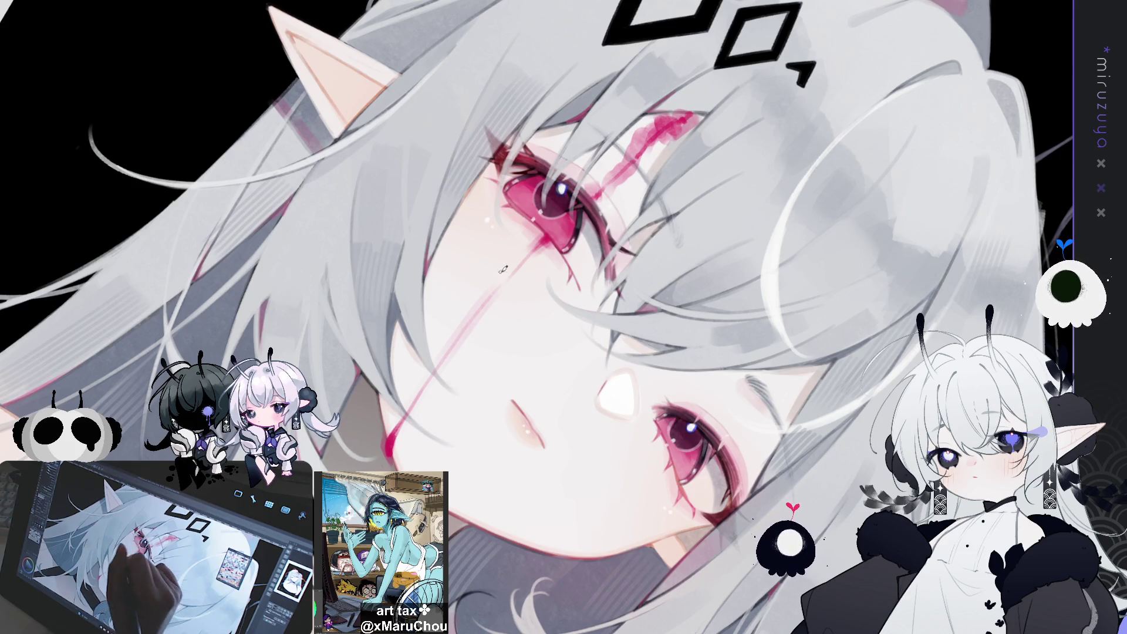
# Straighten, zoom out and mirror the view again, then turn toward the hair ornament.
pyautogui.moveTo(514, 285)
pyautogui.mouseDown()
pyautogui.moveTo(728, 217)
pyautogui.moveTo(706, 236)
pyautogui.mouseUp()
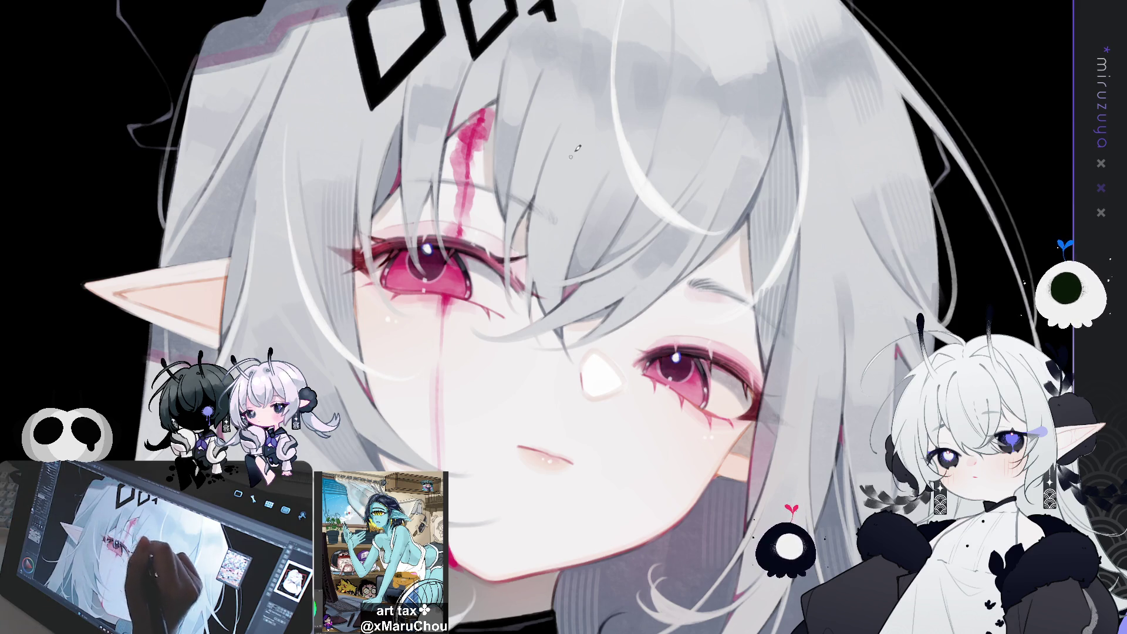
pyautogui.press('h')
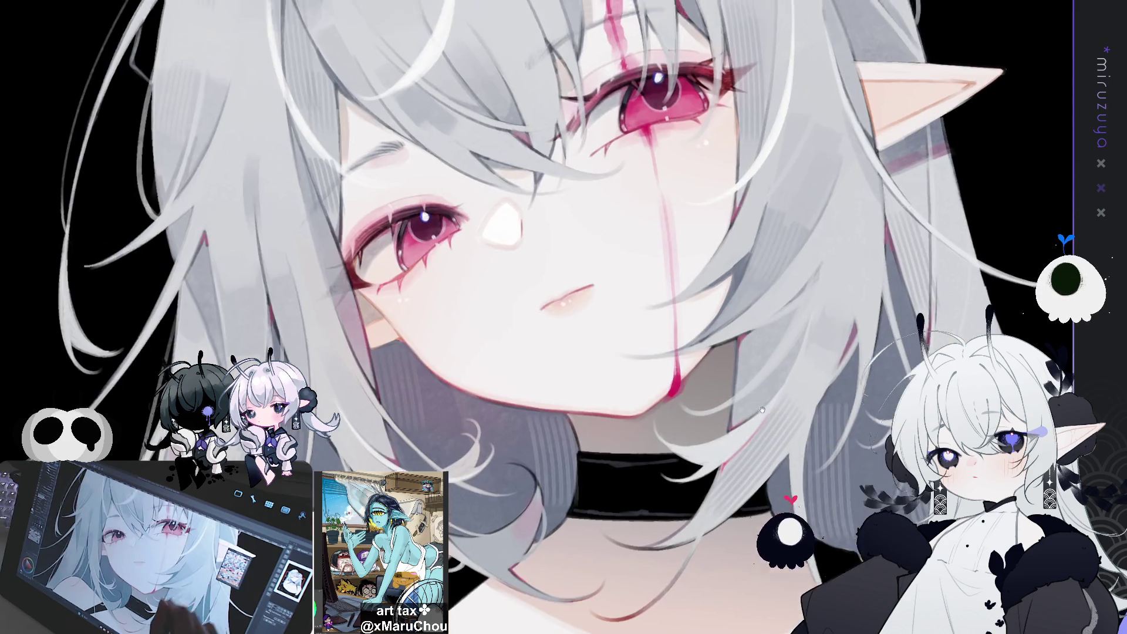
pyautogui.moveTo(672, 327); pyautogui.dragTo(672, 347)
pyautogui.scroll(-5, 672, 346)
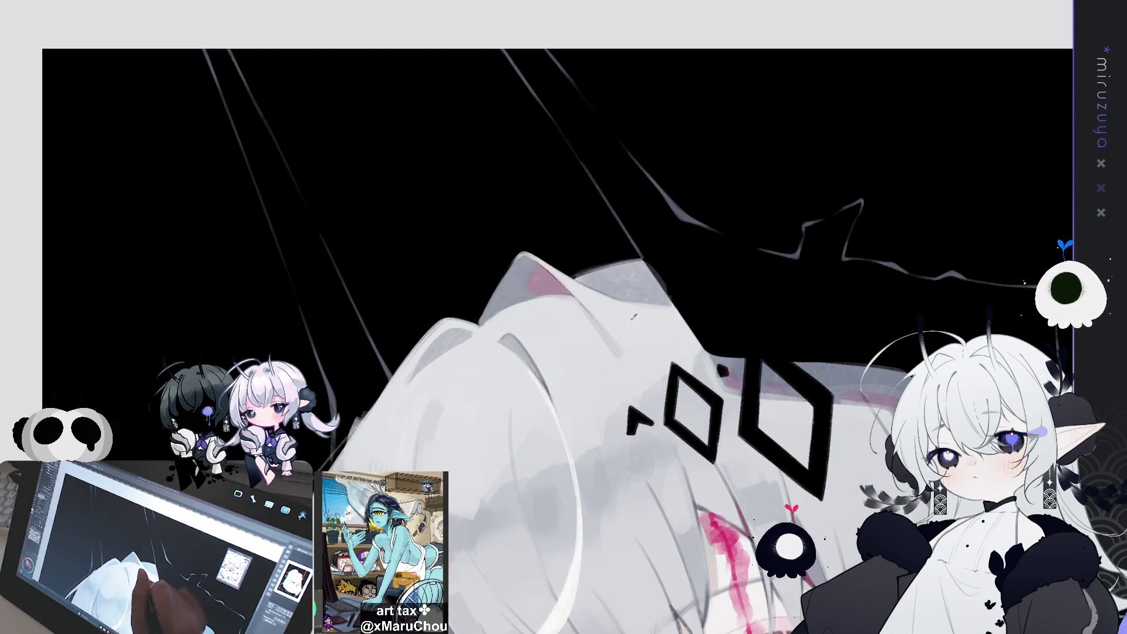
# Zoom in on the diamond ornament and draw thin light grey lines along the horn edge.
pyautogui.moveTo(465, 561)
pyautogui.mouseDown()
pyautogui.moveTo(510, 469)
pyautogui.moveTo(555, 317)
pyautogui.moveTo(610, 434)
pyautogui.mouseUp()
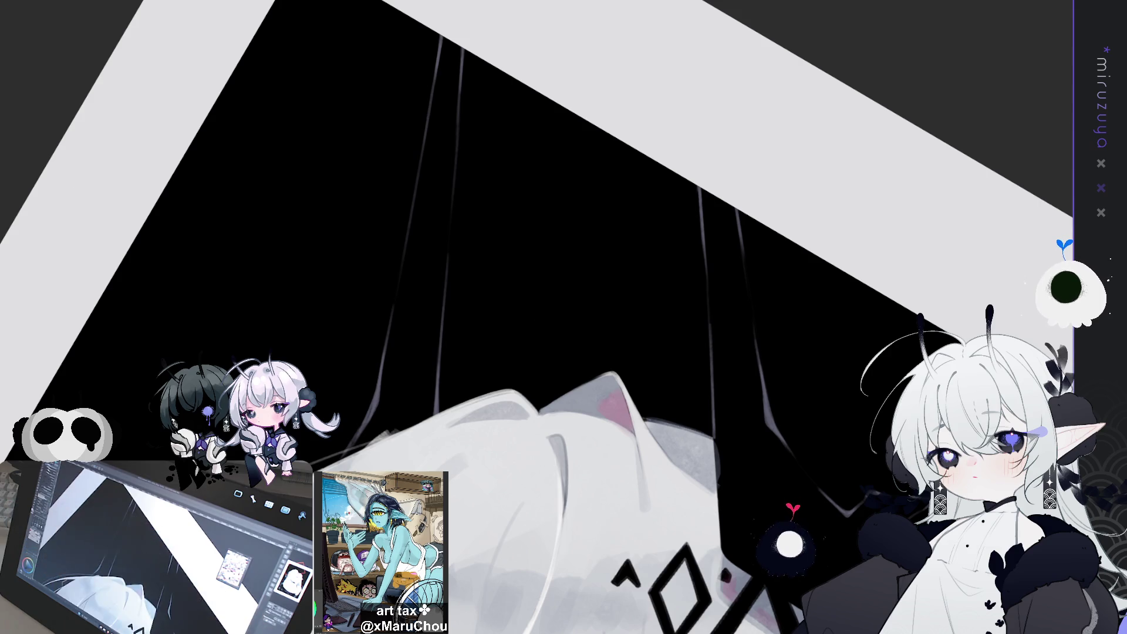
pyautogui.moveTo(425, 126); pyautogui.dragTo(452, 191)
pyautogui.hotkey('ctrl', 'z')
pyautogui.moveTo(425, 129)
pyautogui.mouseDown()
pyautogui.moveTo(450, 187)
pyautogui.moveTo(444, 288)
pyautogui.mouseUp()
pyautogui.moveTo(418, 203); pyautogui.dragTo(448, 310)
pyautogui.hotkey('ctrl', 'z')
pyautogui.hotkey('ctrl', 'z')
pyautogui.hotkey('ctrl', 'y')
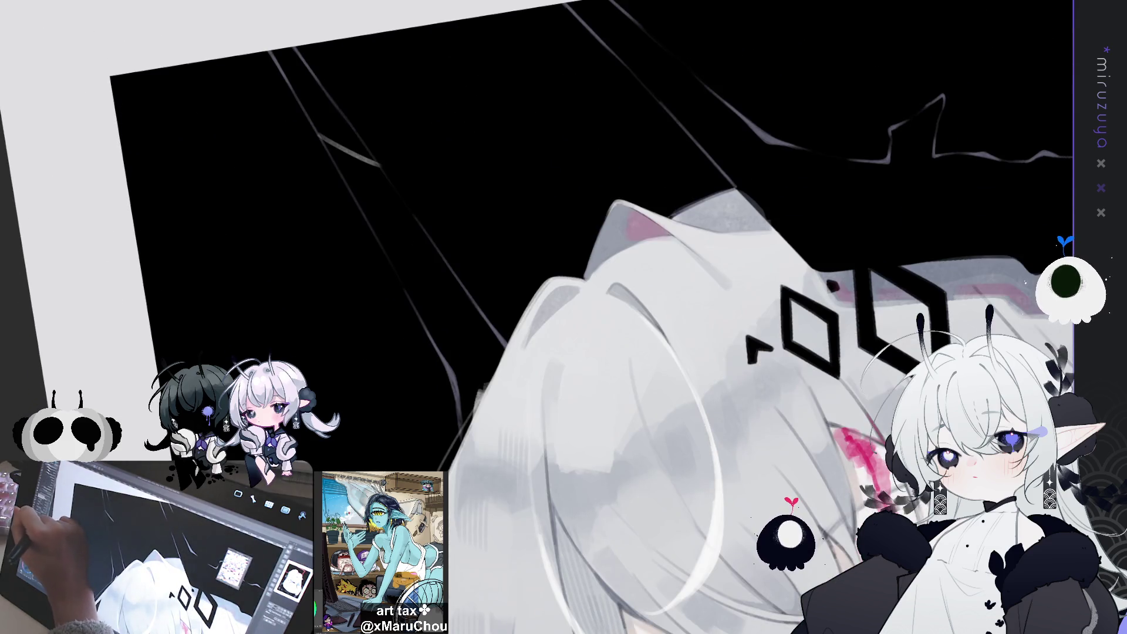
# Add parallel light grey lines down the horn, undoing stray strokes.
pyautogui.moveTo(409, 207); pyautogui.dragTo(403, 291)
pyautogui.moveTo(414, 218); pyautogui.dragTo(414, 301)
pyautogui.hotkey('ctrl', 'z')
pyautogui.moveTo(417, 217); pyautogui.dragTo(416, 307)
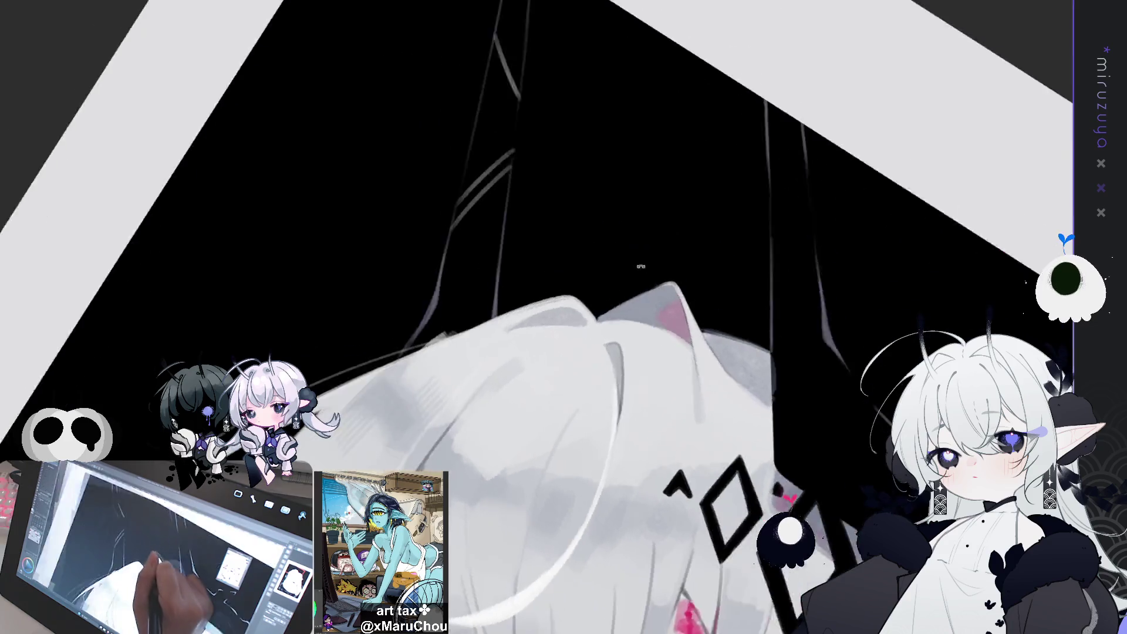
pyautogui.moveTo(451, 302)
pyautogui.mouseDown()
pyautogui.moveTo(508, 211)
pyautogui.moveTo(499, 296)
pyautogui.mouseUp()
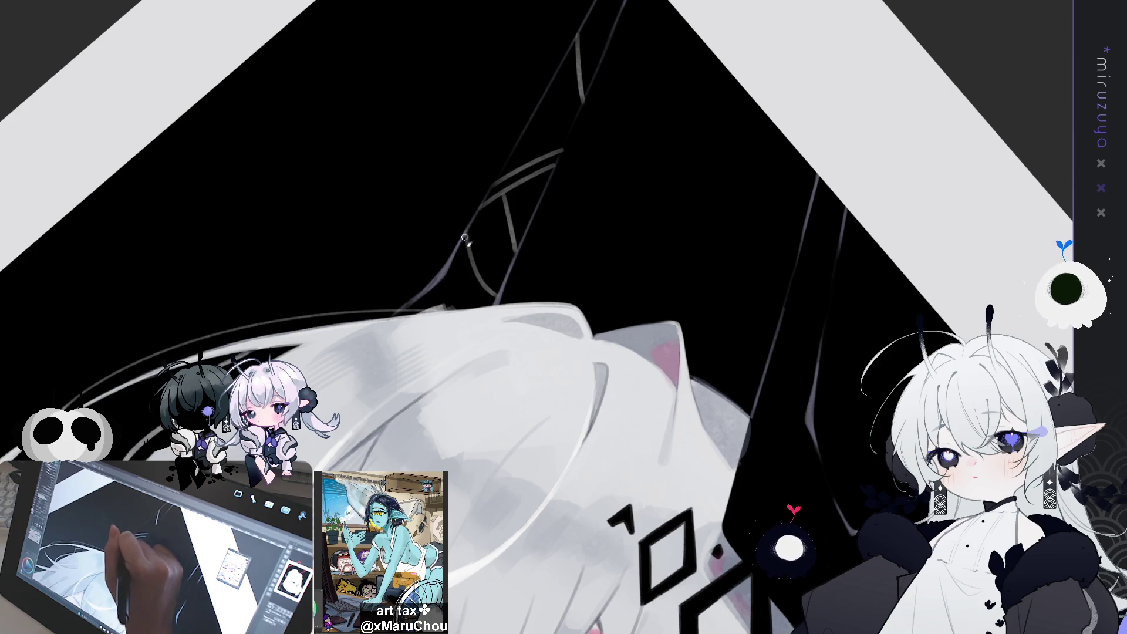
pyautogui.hotkey('ctrl', 'z')
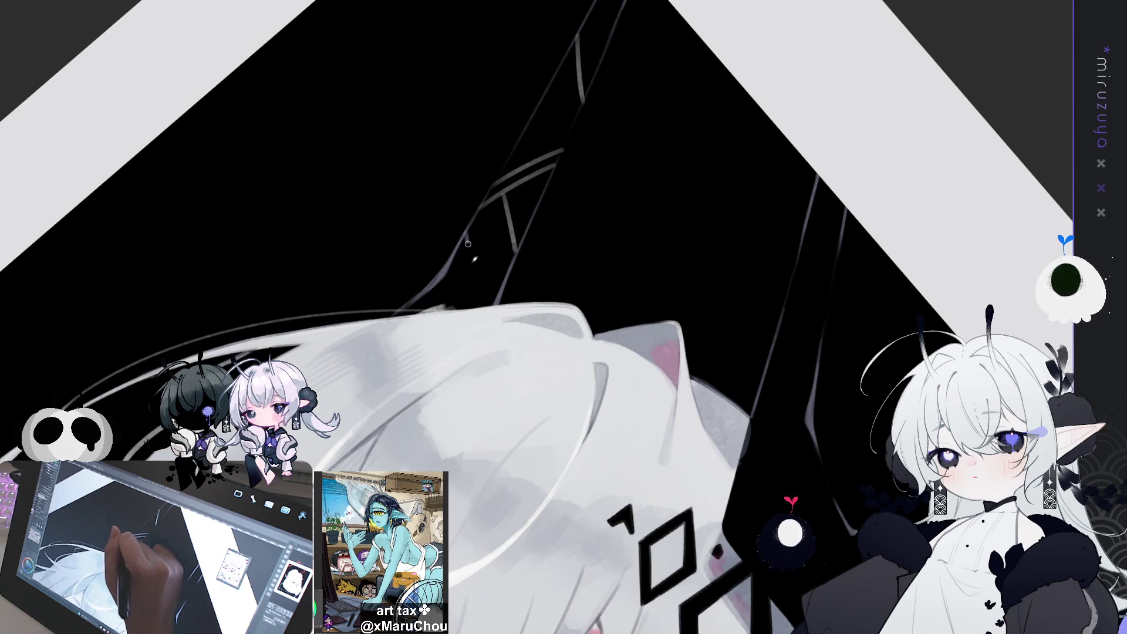
pyautogui.moveTo(496, 290)
pyautogui.mouseDown()
pyautogui.moveTo(466, 245)
pyautogui.moveTo(488, 302)
pyautogui.moveTo(449, 305)
pyautogui.moveTo(524, 472)
pyautogui.moveTo(497, 561)
pyautogui.mouseUp()
pyautogui.hotkey('ctrl', 'z')
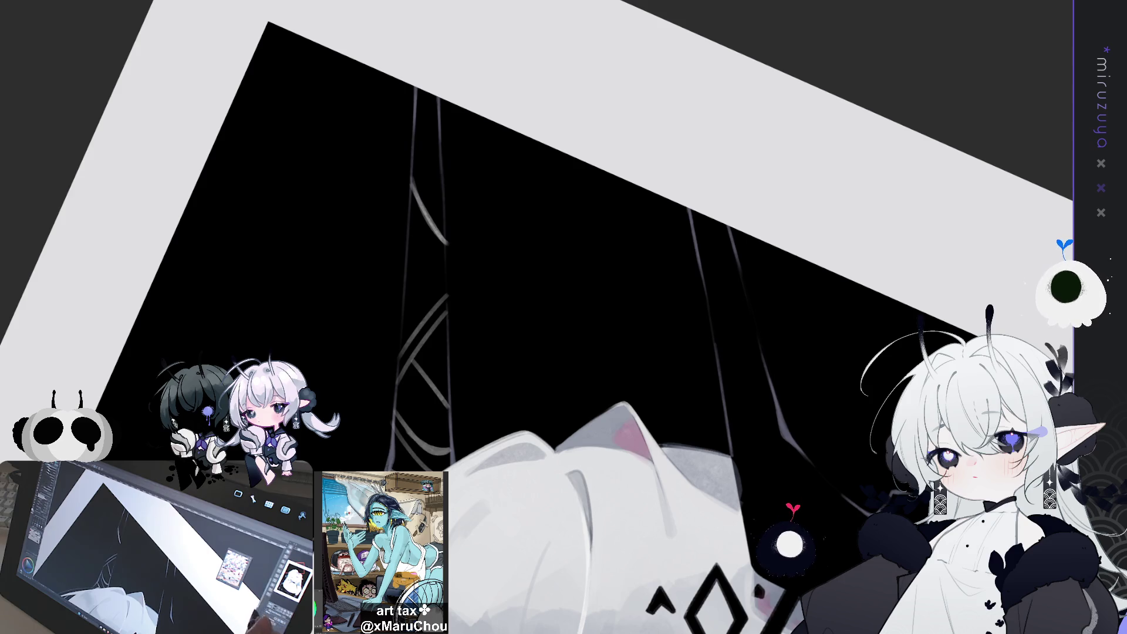
# Trace light grey lines and a curve along the tall horn.
pyautogui.moveTo(929, 402)
pyautogui.mouseDown()
pyautogui.moveTo(737, 339)
pyautogui.moveTo(734, 354)
pyautogui.moveTo(782, 336)
pyautogui.mouseUp()
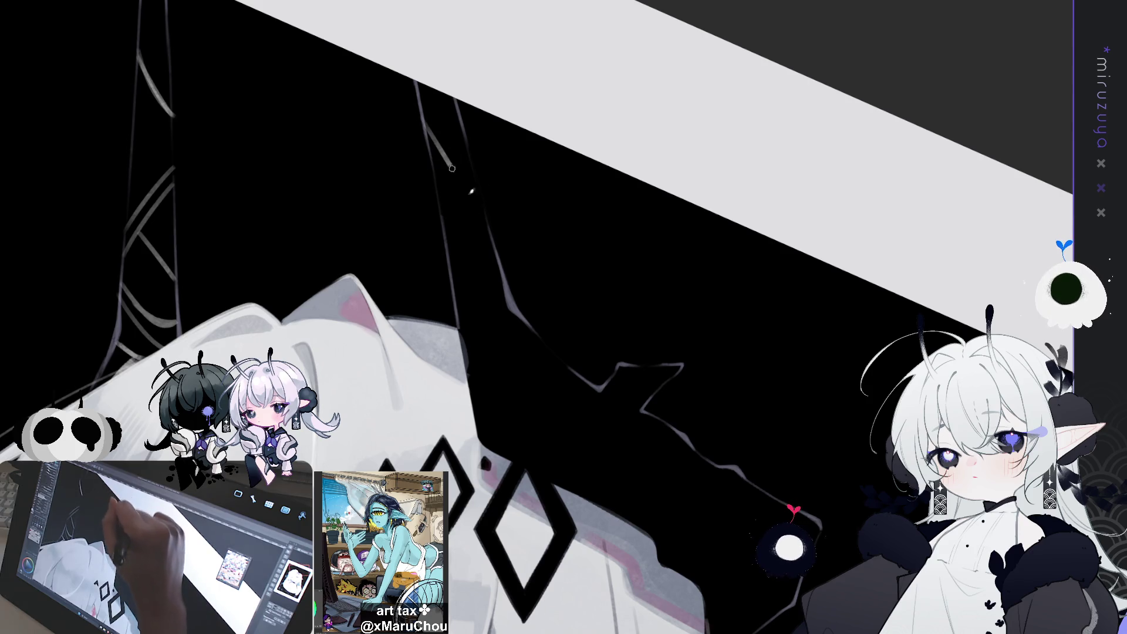
pyautogui.moveTo(434, 126); pyautogui.dragTo(493, 220)
pyautogui.moveTo(423, 110); pyautogui.dragTo(491, 224)
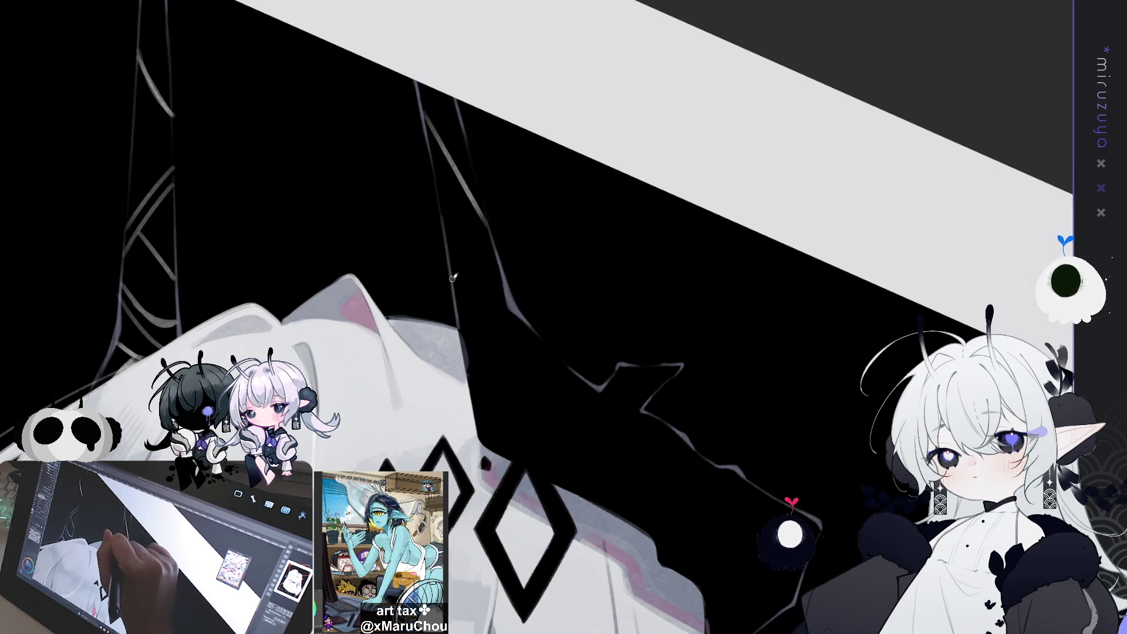
pyautogui.moveTo(493, 253)
pyautogui.mouseDown()
pyautogui.moveTo(456, 292)
pyautogui.moveTo(484, 258)
pyautogui.moveTo(511, 290)
pyautogui.moveTo(489, 309)
pyautogui.mouseUp()
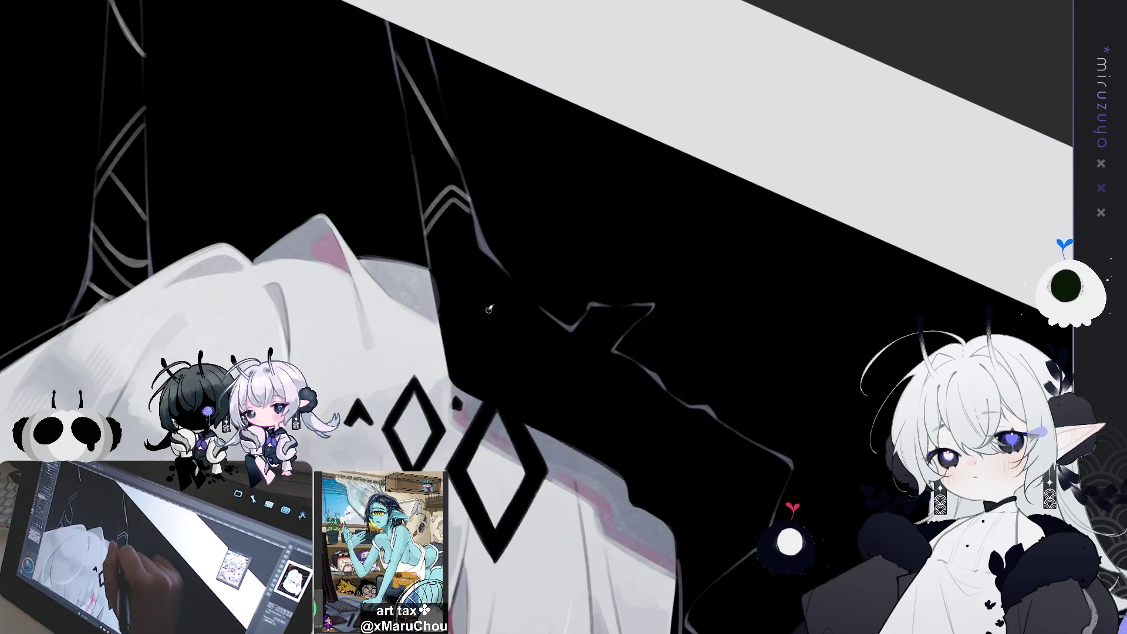
pyautogui.moveTo(433, 270)
pyautogui.mouseDown()
pyautogui.moveTo(511, 275)
pyautogui.moveTo(455, 326)
pyautogui.moveTo(496, 285)
pyautogui.mouseUp()
pyautogui.hotkey('ctrl', 'z')
pyautogui.moveTo(439, 329); pyautogui.dragTo(508, 276)
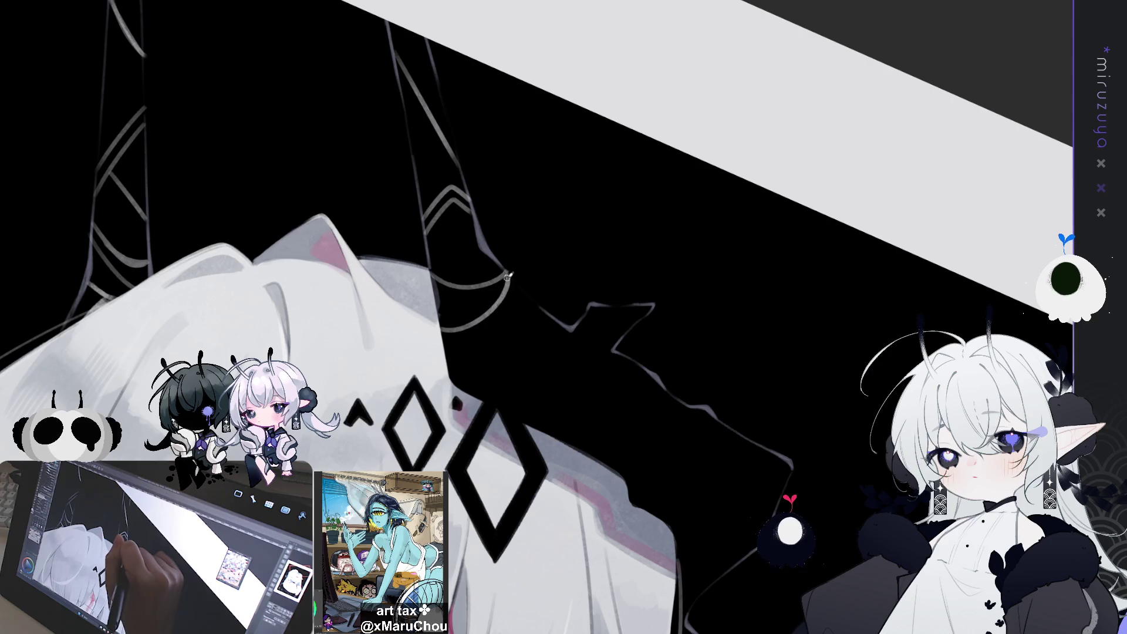
# Add light curves and zigzag lattice lines down the horn, then level and fit the canvas.
pyautogui.moveTo(557, 323)
pyautogui.mouseDown()
pyautogui.moveTo(568, 379)
pyautogui.moveTo(549, 427)
pyautogui.moveTo(561, 340)
pyautogui.moveTo(579, 425)
pyautogui.moveTo(569, 437)
pyautogui.moveTo(583, 423)
pyautogui.moveTo(576, 330)
pyautogui.moveTo(612, 347)
pyautogui.moveTo(647, 427)
pyautogui.mouseUp()
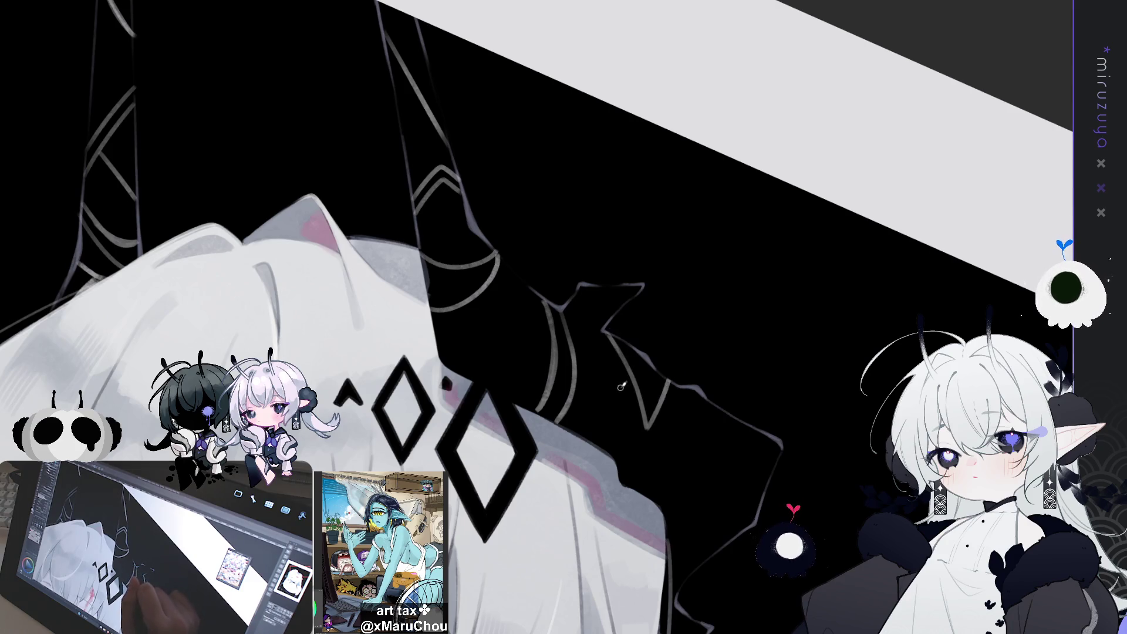
pyautogui.moveTo(593, 434)
pyautogui.mouseDown()
pyautogui.moveTo(603, 449)
pyautogui.moveTo(616, 358)
pyautogui.moveTo(642, 490)
pyautogui.mouseUp()
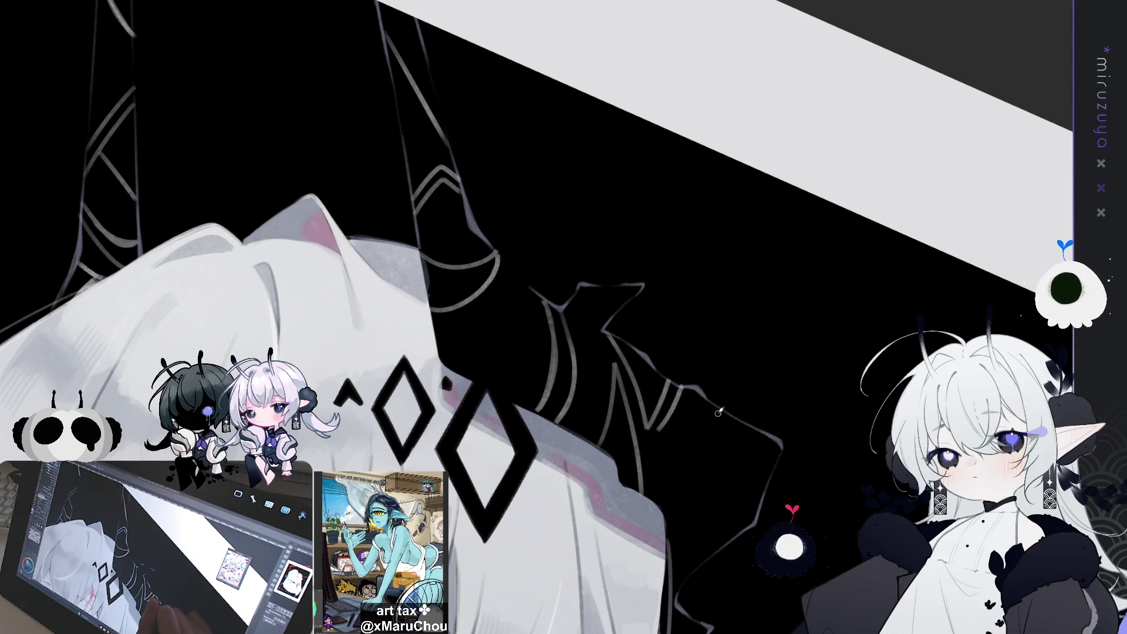
pyautogui.moveTo(708, 412); pyautogui.dragTo(731, 504)
pyautogui.hotkey('ctrl', 'z')
pyautogui.moveTo(703, 398); pyautogui.dragTo(728, 457)
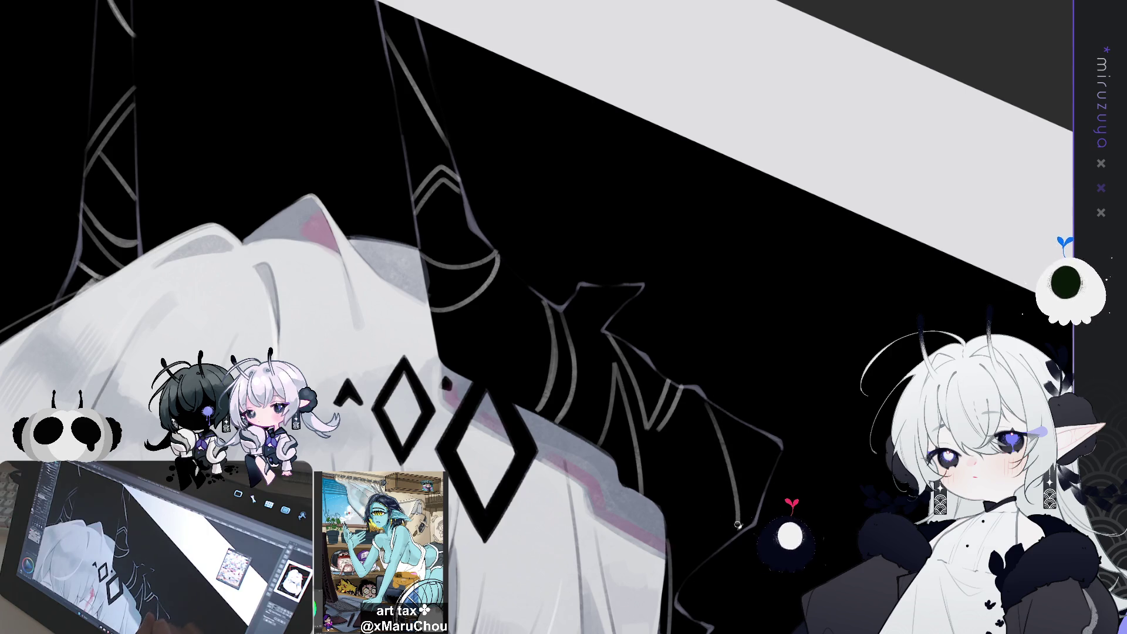
pyautogui.hotkey('ctrl', 'z')
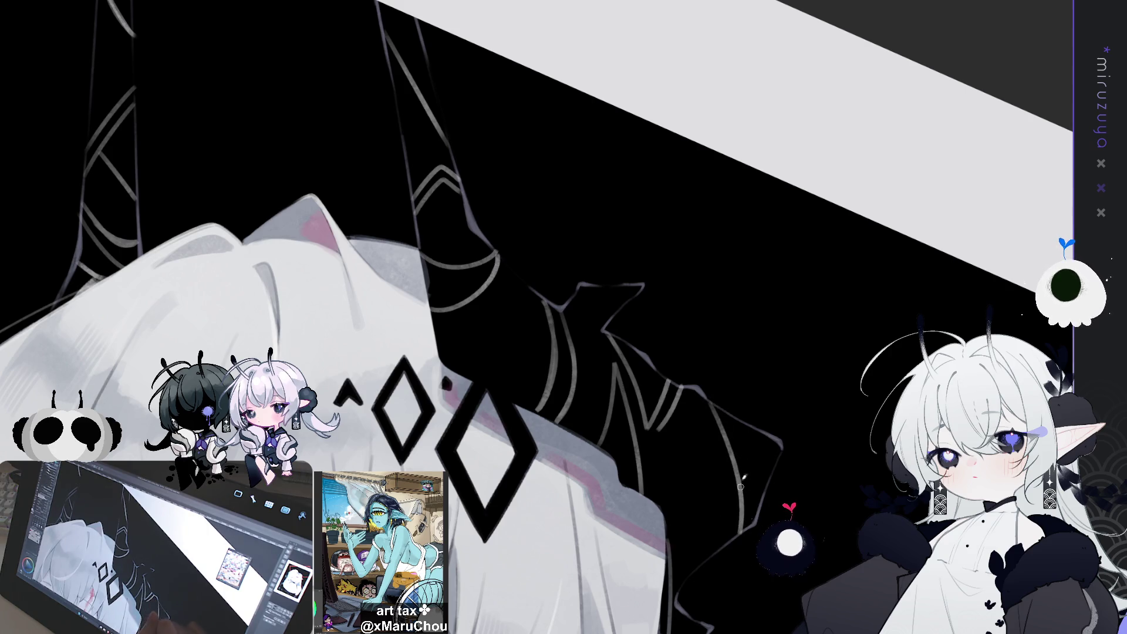
pyautogui.moveTo(663, 516)
pyautogui.mouseDown()
pyautogui.moveTo(705, 537)
pyautogui.moveTo(679, 542)
pyautogui.mouseUp()
pyautogui.hotkey('ctrl', 'z')
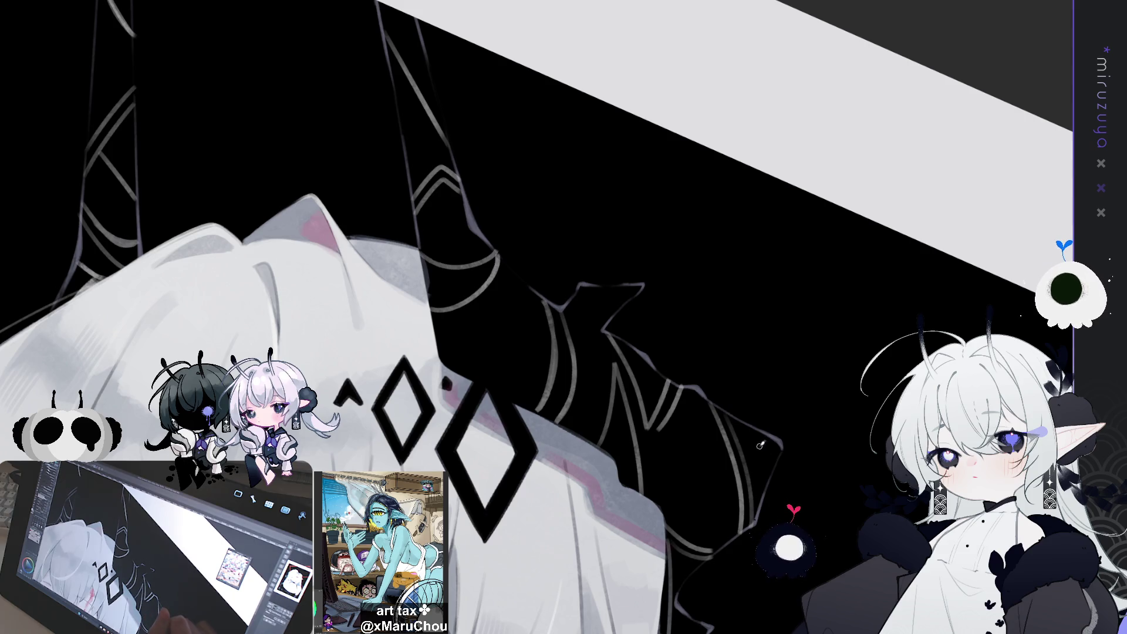
pyautogui.hotkey('ctrl', 'z')
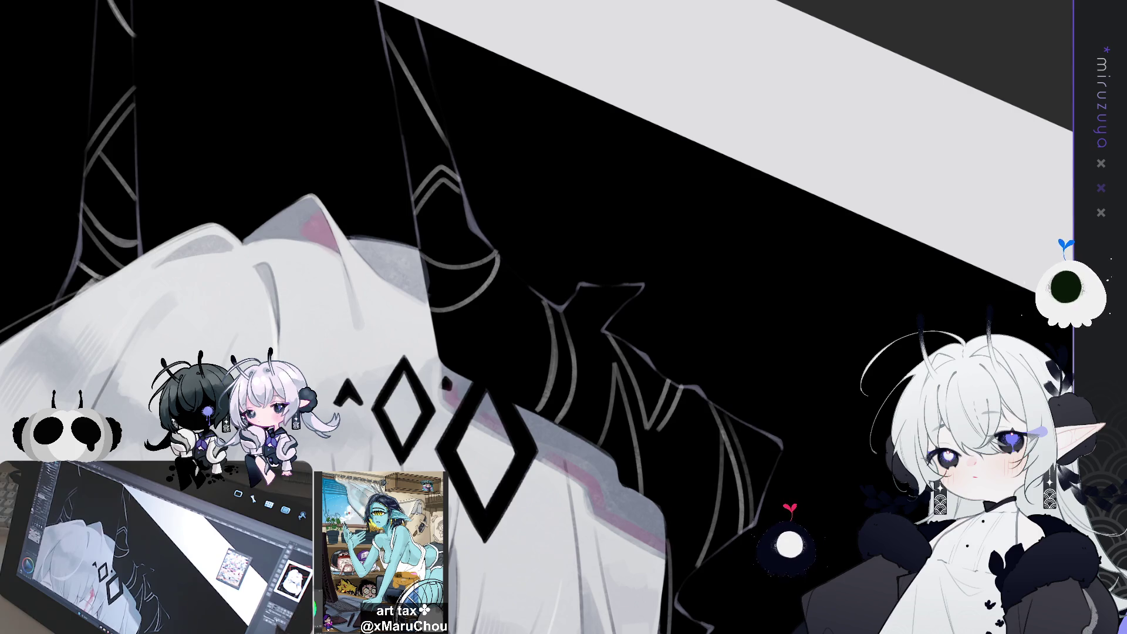
pyautogui.hotkey('ctrl', '@')
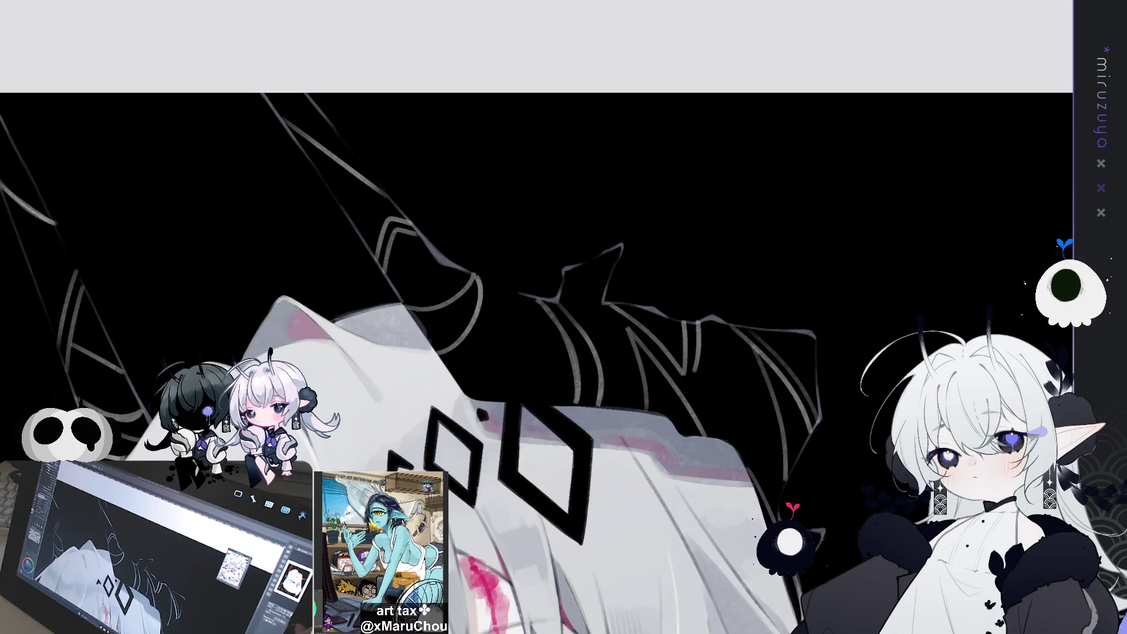
pyautogui.hotkey('ctrl', '0')
# Zoom into the face and paint skin tone over the mouth to leave softly closed lips.
pyautogui.scroll(3, 536, 317)
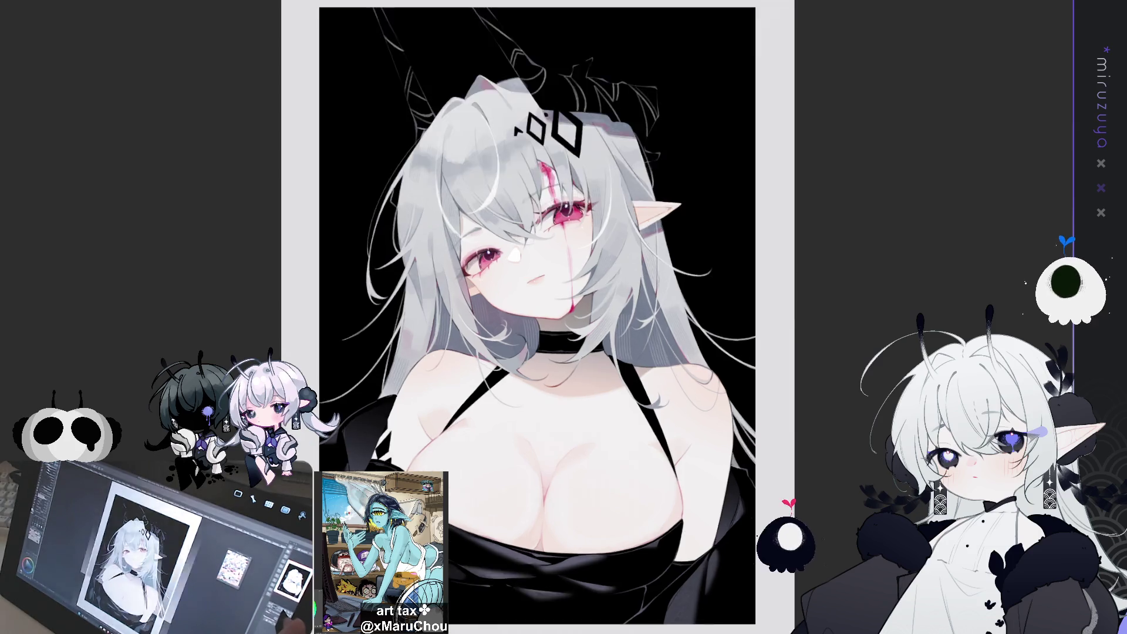
pyautogui.scroll(2, 537, 264)
pyautogui.scroll(2, 537, 235)
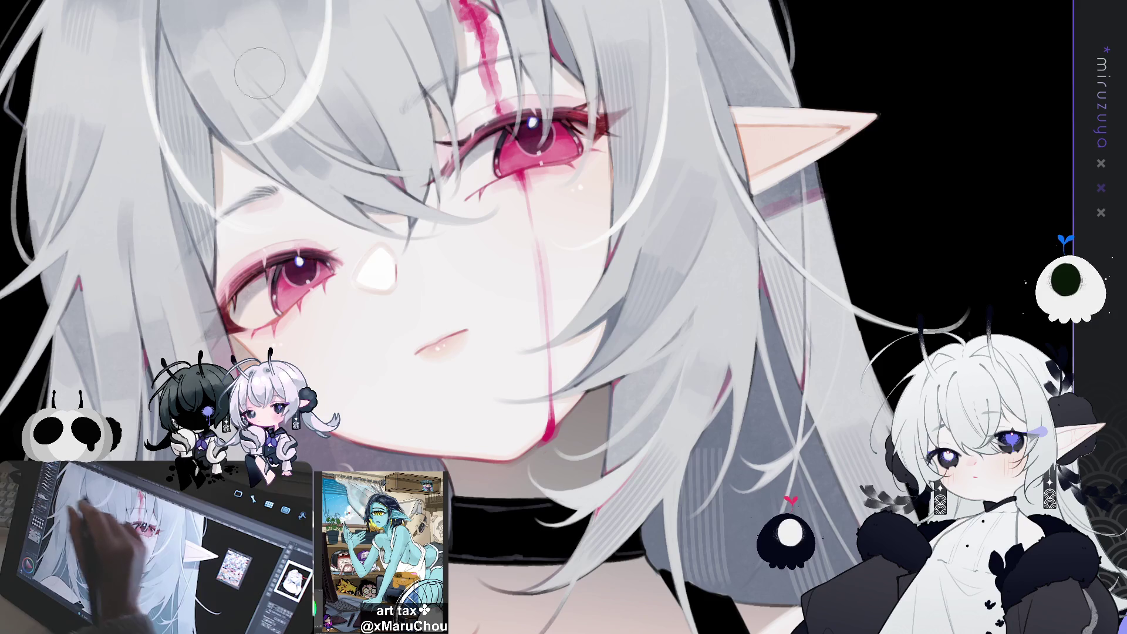
pyautogui.moveTo(411, 343); pyautogui.dragTo(464, 343)
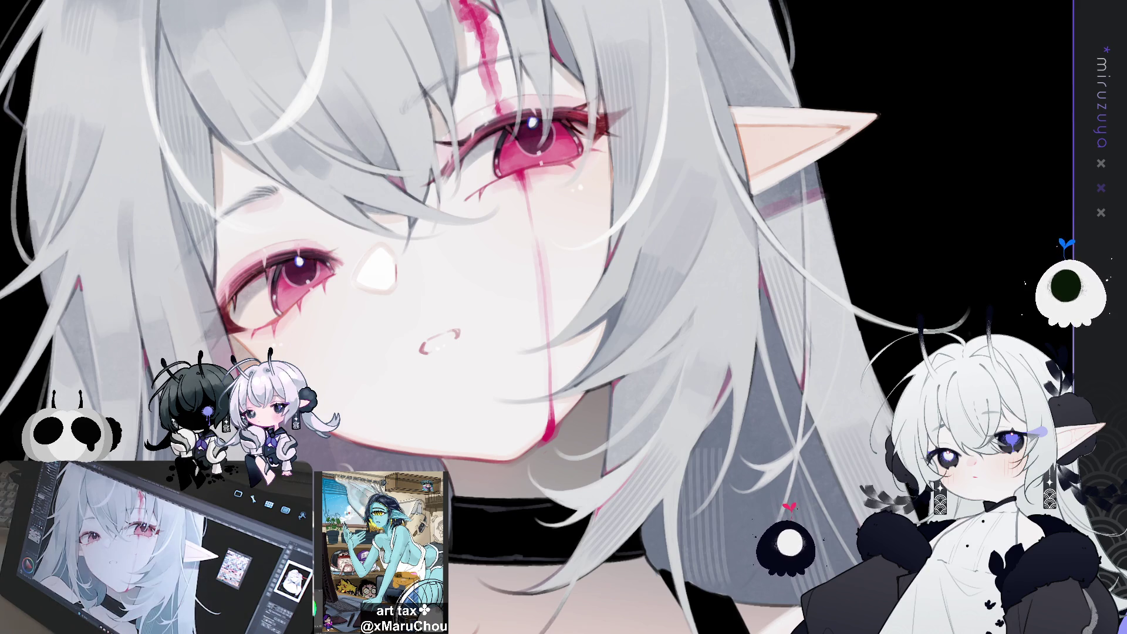
pyautogui.hotkey('ctrl', 'z')
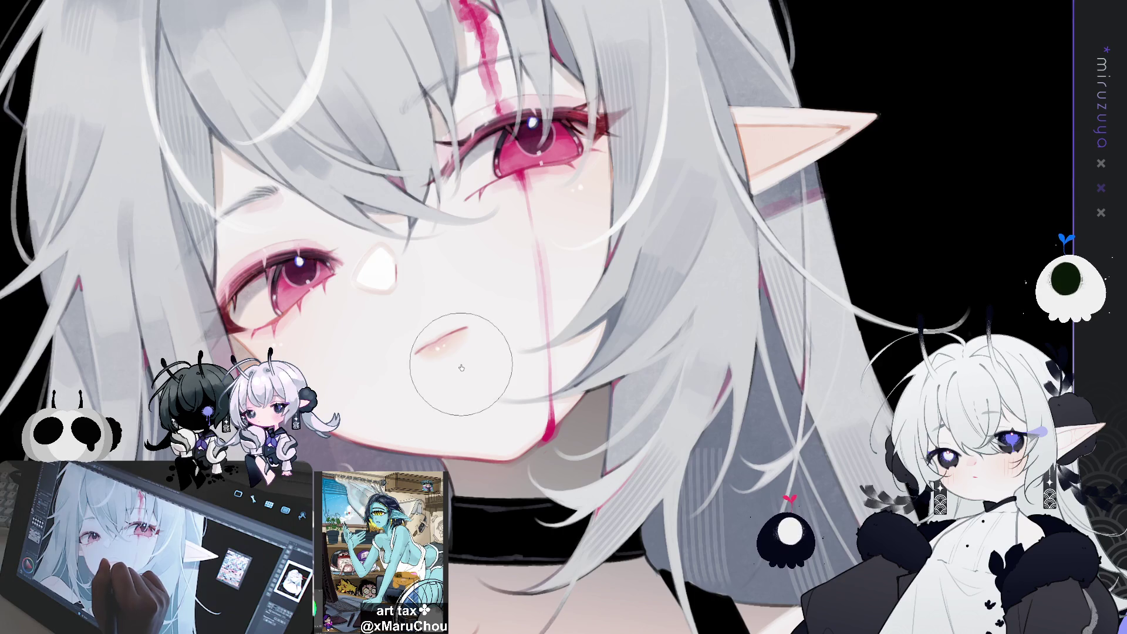
pyautogui.moveTo(561, 337); pyautogui.dragTo(601, 283)
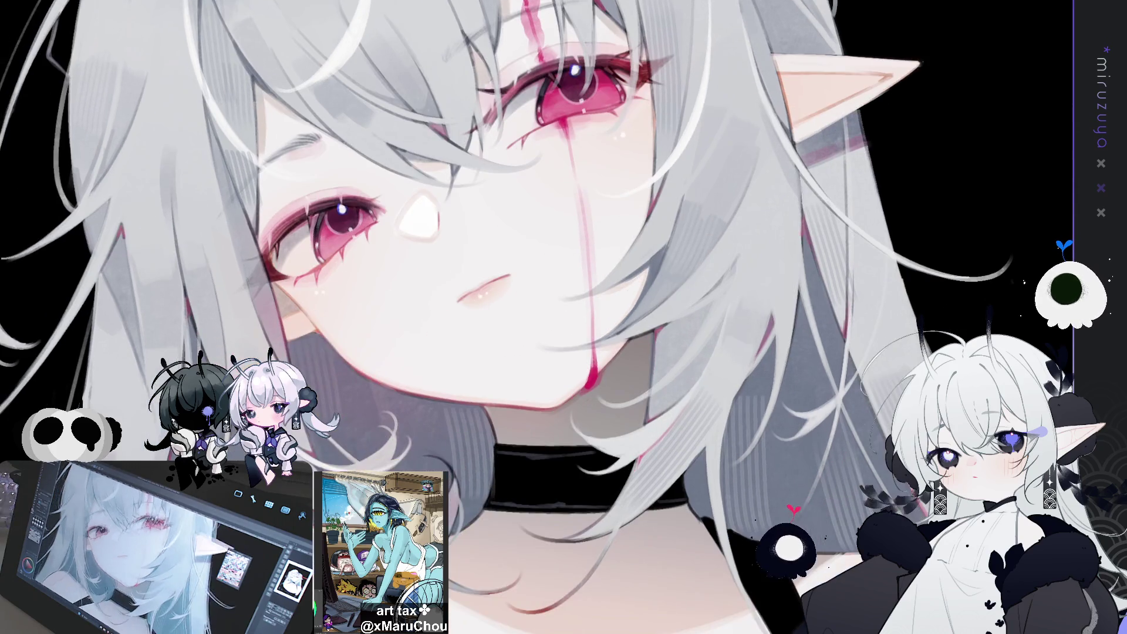
pyautogui.hotkey('ctrl', '0')
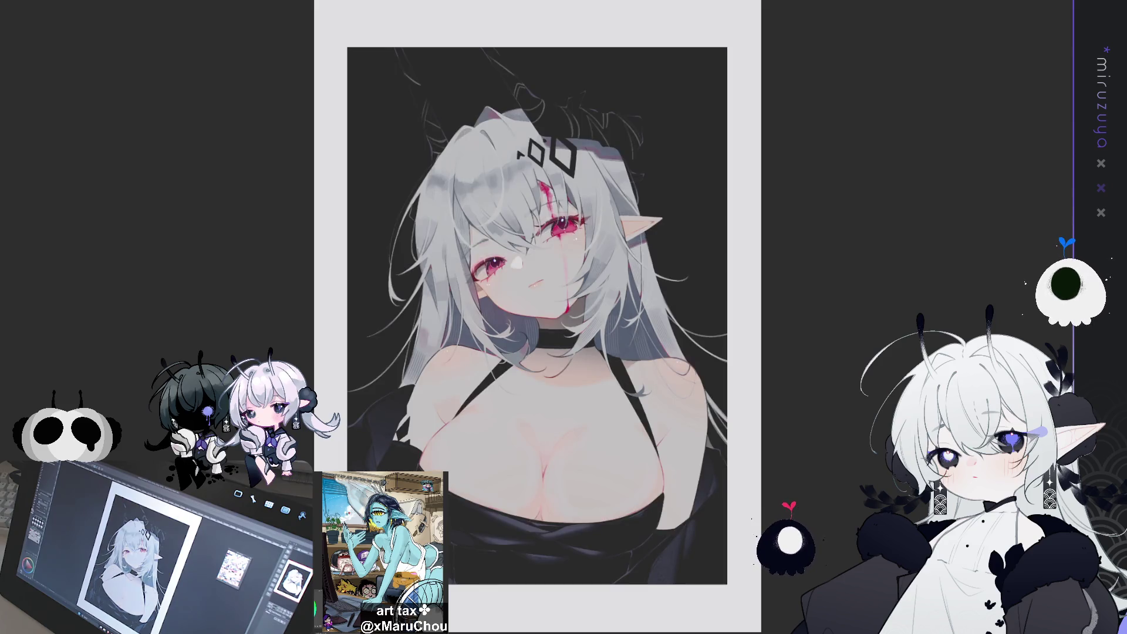
pyautogui.moveTo(537, 317); pyautogui.dragTo(463, 354)
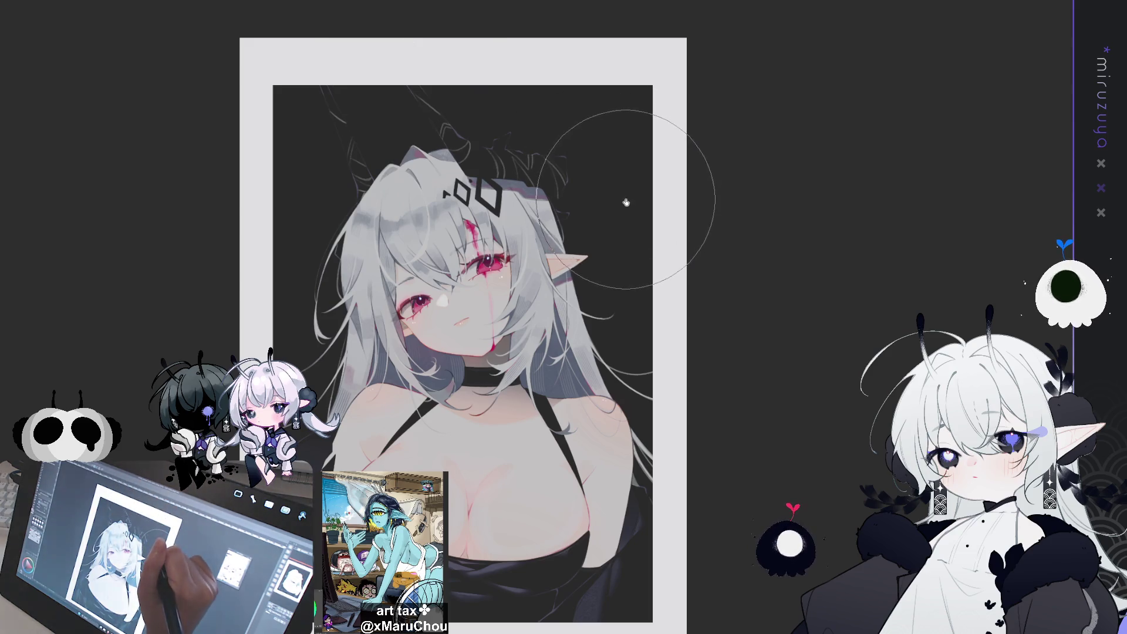
pyautogui.hotkey('ctrl', '+')
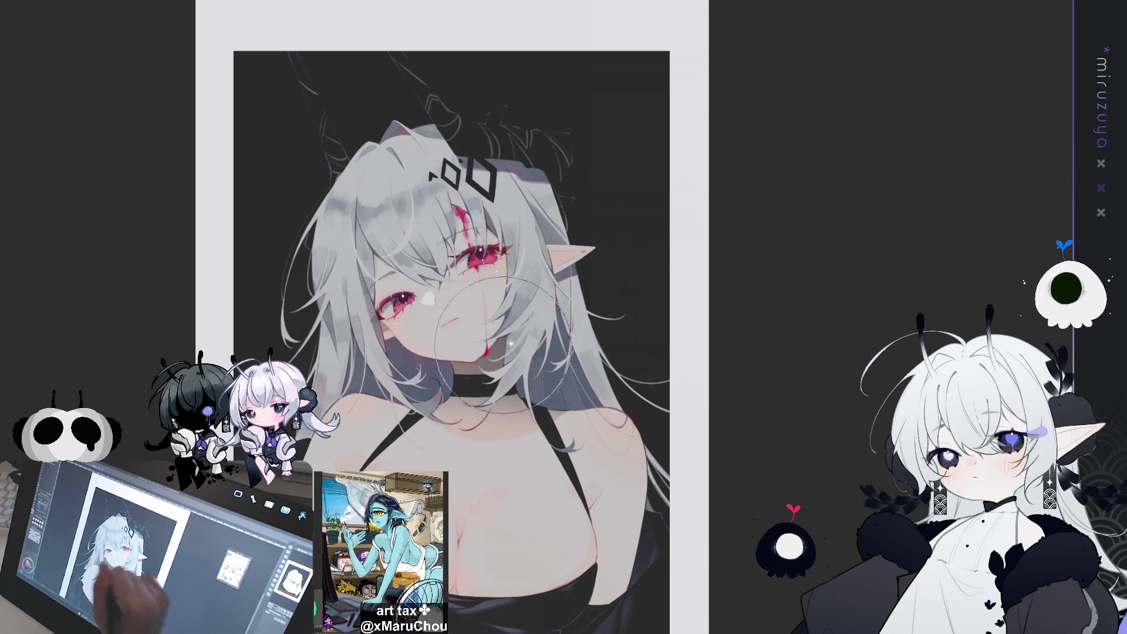
pyautogui.press('h')
pyautogui.press('h')
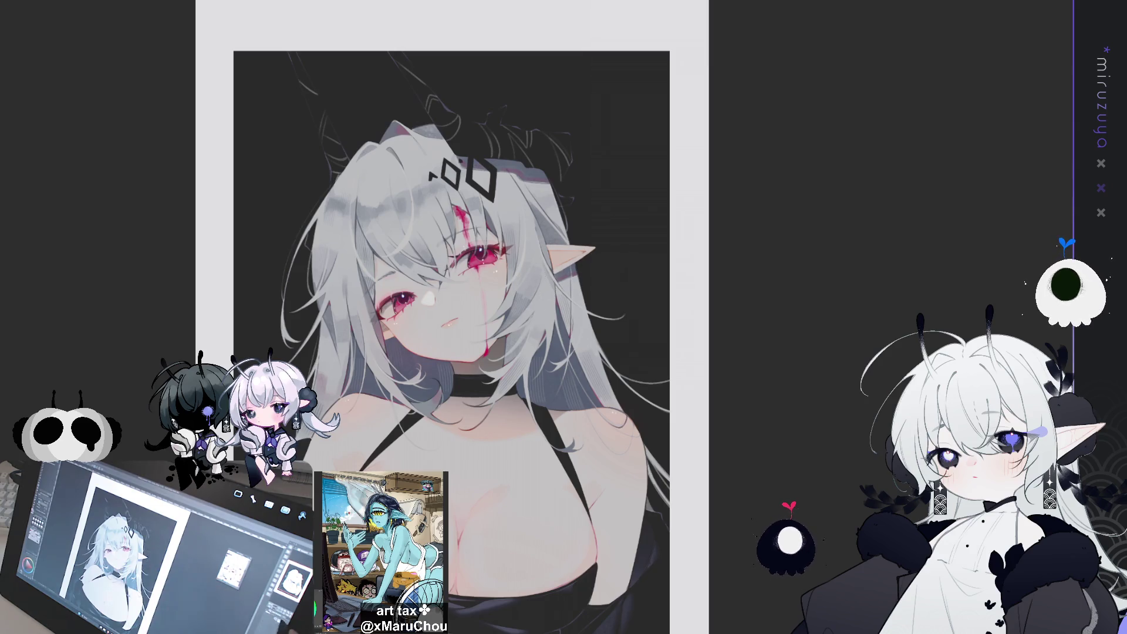
pyautogui.scroll(3, 534, 293)
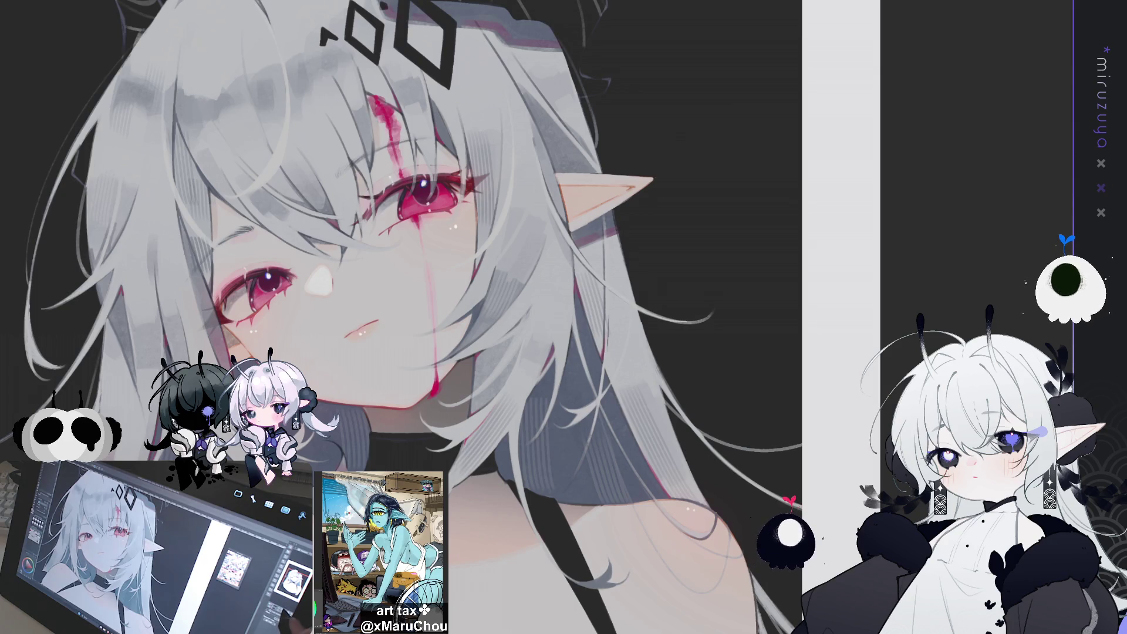
# Airbrush pink blush beside the lips and tint the lips a darker pink.
pyautogui.scroll(2, 538, 314)
pyautogui.moveTo(610, 444); pyautogui.dragTo(824, 383)
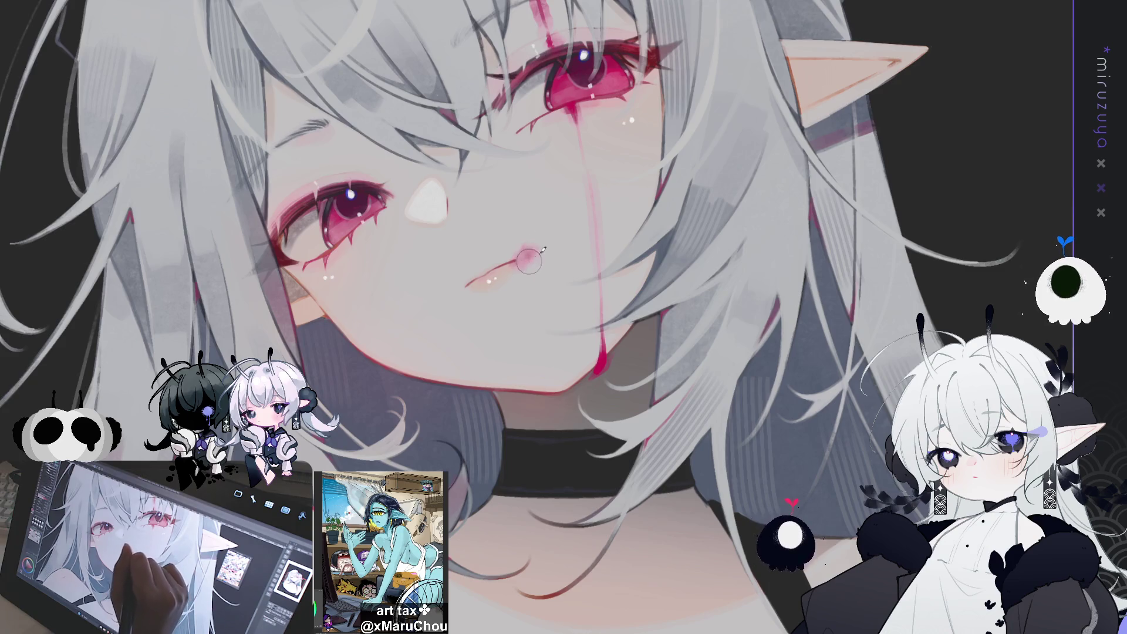
pyautogui.moveTo(528, 261)
pyautogui.mouseDown()
pyautogui.moveTo(554, 252)
pyautogui.moveTo(546, 258)
pyautogui.mouseUp()
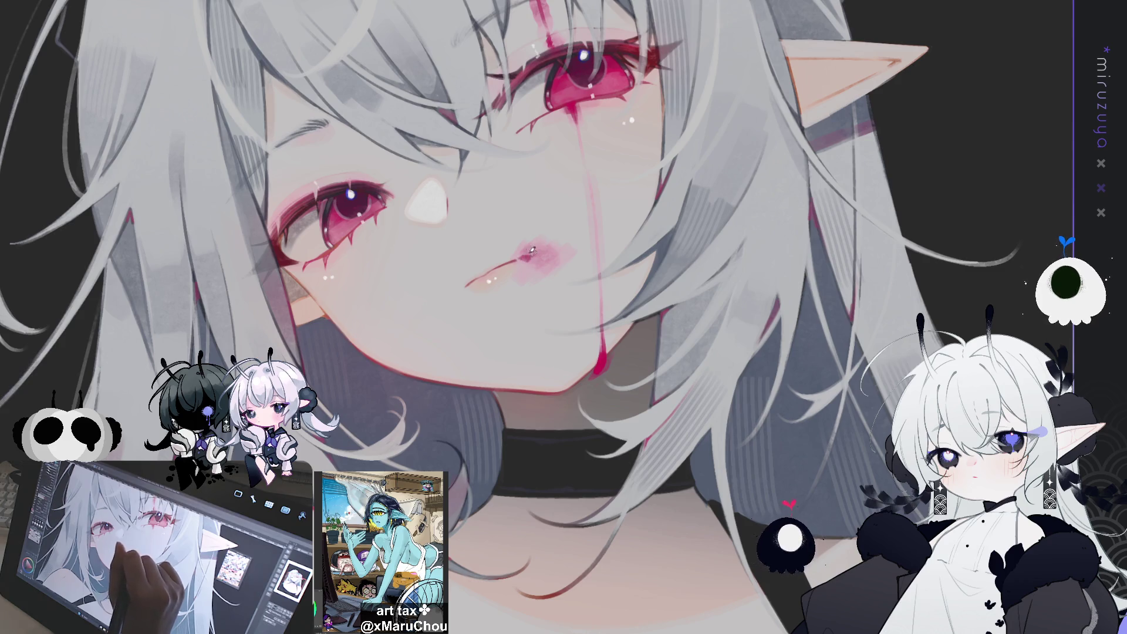
pyautogui.moveTo(529, 265); pyautogui.dragTo(551, 252)
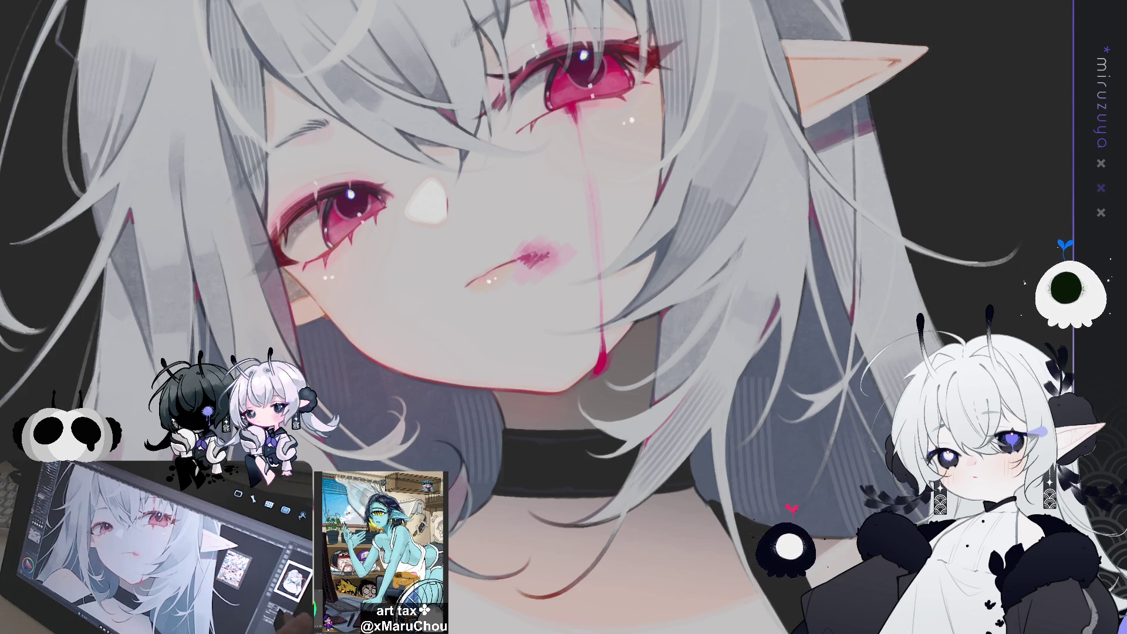
pyautogui.hotkey('ctrl', '-')
pyautogui.moveTo(413, 295)
pyautogui.mouseDown()
pyautogui.moveTo(468, 106)
pyautogui.moveTo(443, 186)
pyautogui.moveTo(402, 214)
pyautogui.mouseUp()
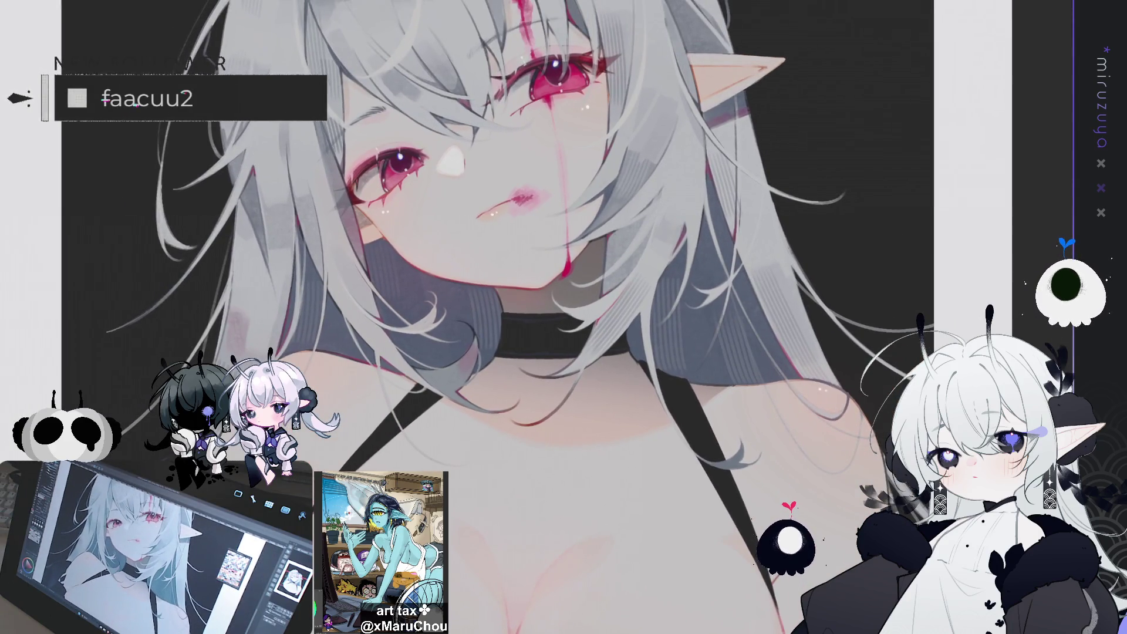
# On another layer, lasso the lips and chin and delete the pink there.
pyautogui.hotkey('ctrl', 'Tab')
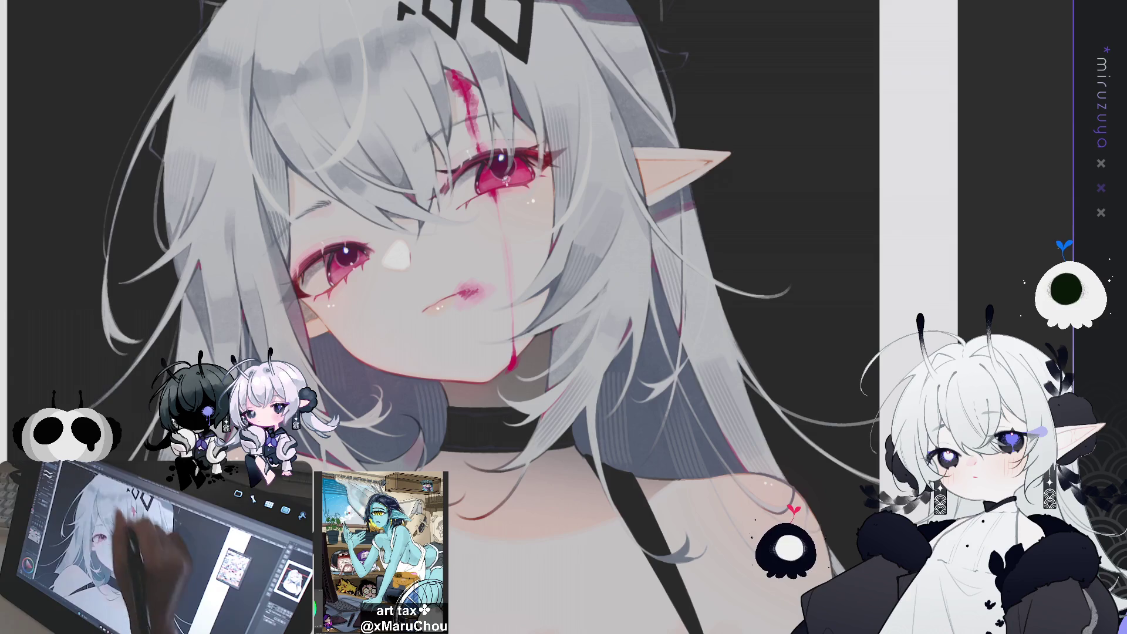
pyautogui.moveTo(476, 262); pyautogui.dragTo(503, 293)
pyautogui.press('Delete')
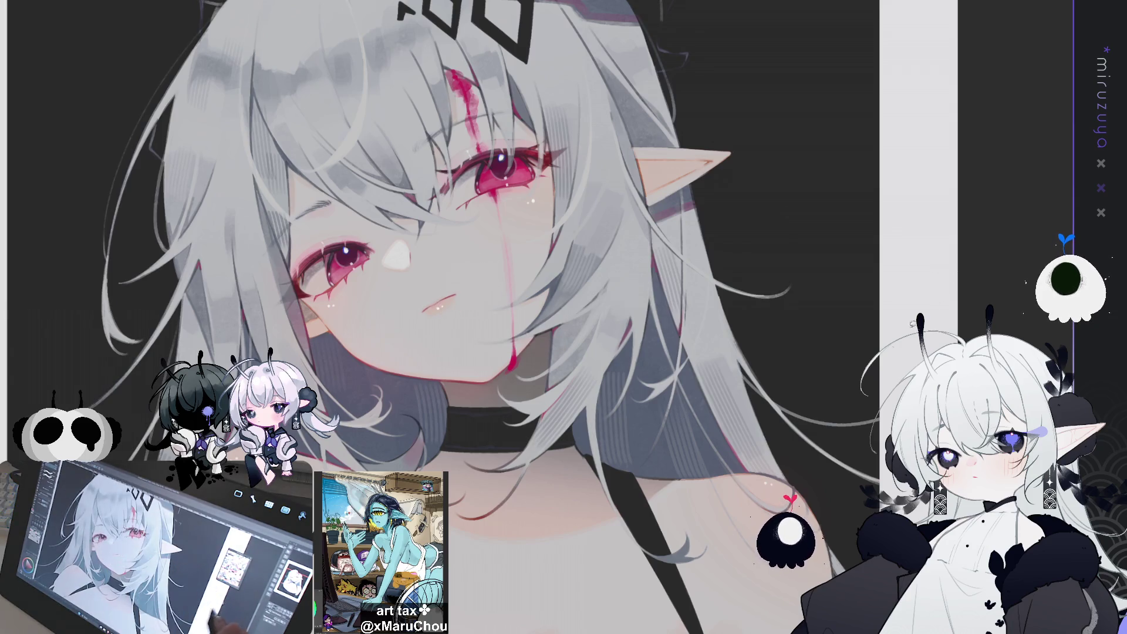
# Airbrush a soft pink blush on the chest, undoing a red scribble.
pyautogui.scroll(-3, 469, 317)
pyautogui.scroll(-5, 856, 386)
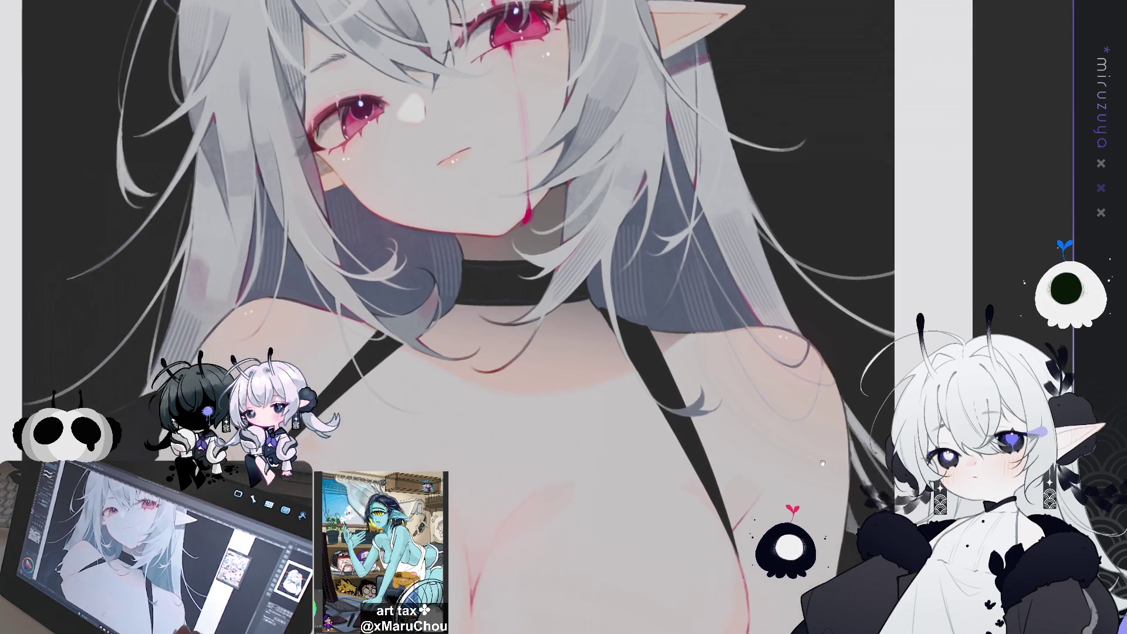
pyautogui.scroll(5, 852, 339)
pyautogui.moveTo(853, 339); pyautogui.dragTo(851, 406)
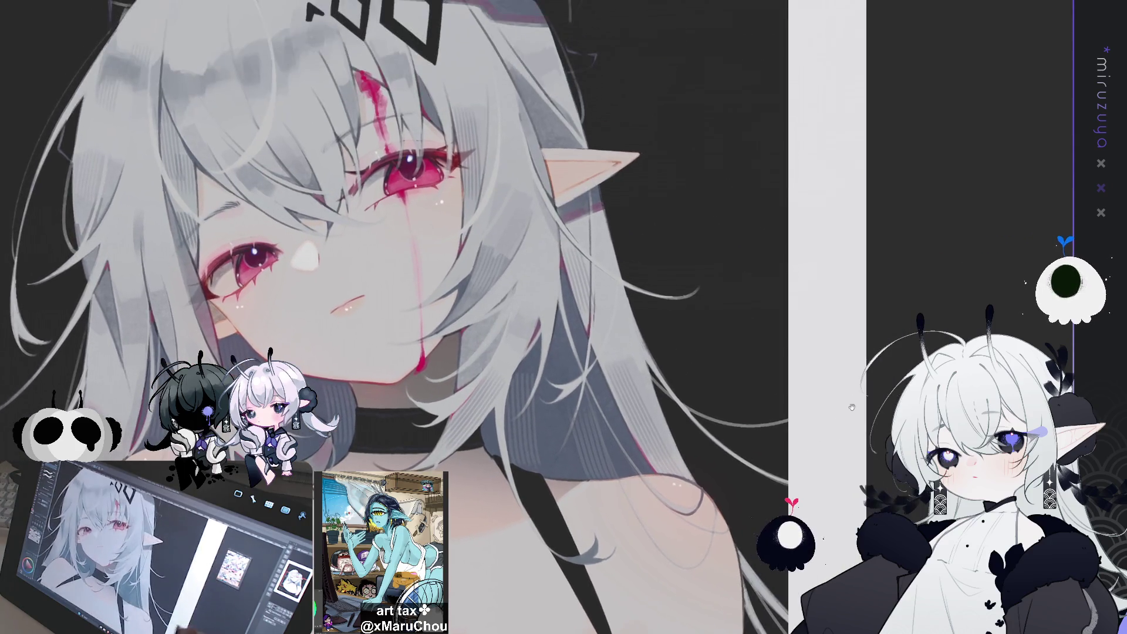
pyautogui.scroll(-5, 361, 72)
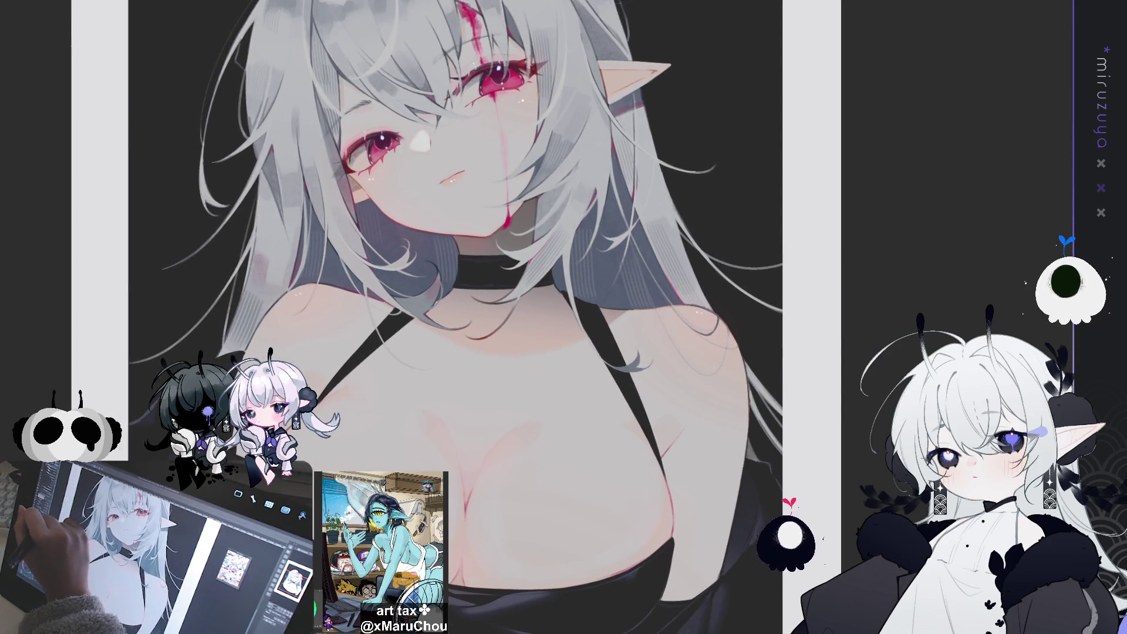
pyautogui.moveTo(514, 455)
pyautogui.mouseDown()
pyautogui.moveTo(498, 472)
pyautogui.moveTo(531, 452)
pyautogui.moveTo(515, 470)
pyautogui.mouseUp()
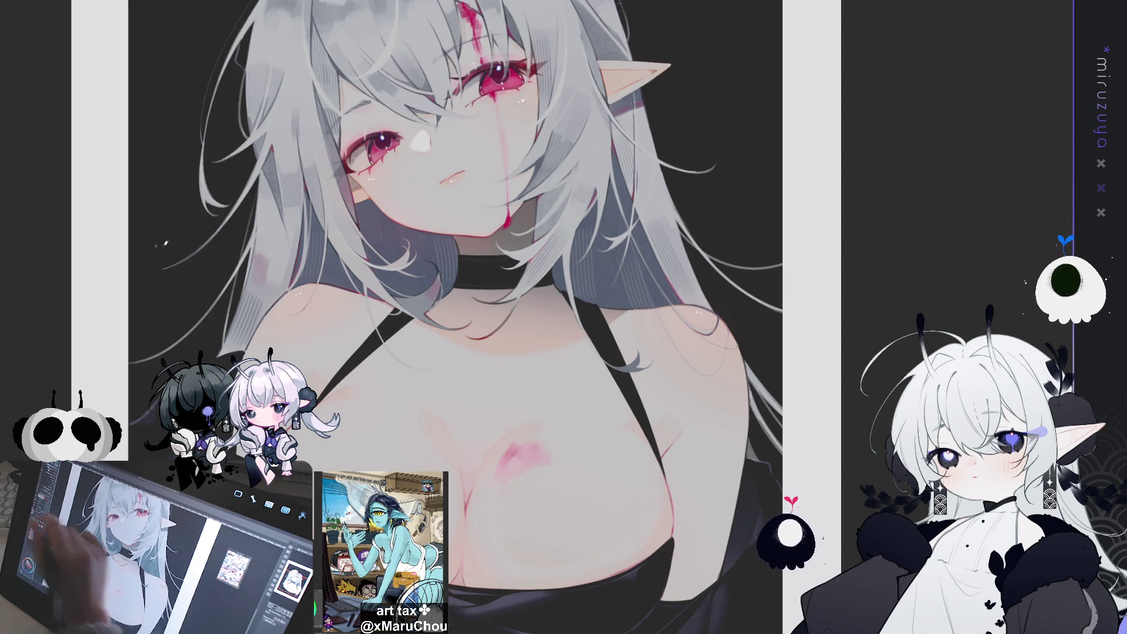
pyautogui.moveTo(523, 441); pyautogui.dragTo(552, 402)
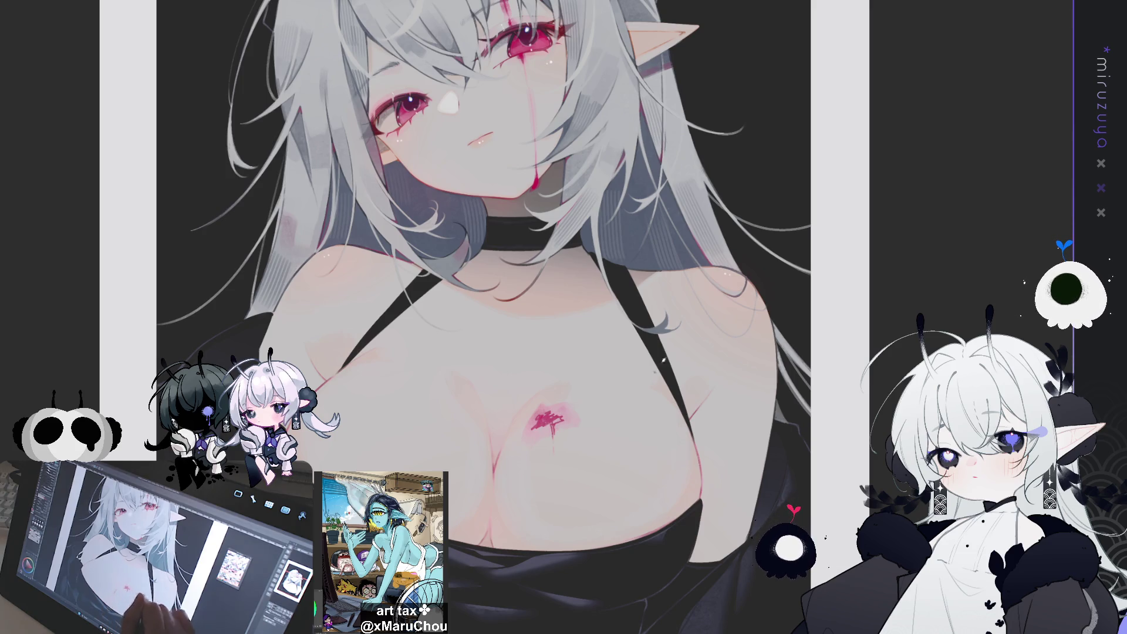
pyautogui.hotkey('ctrl', 'z')
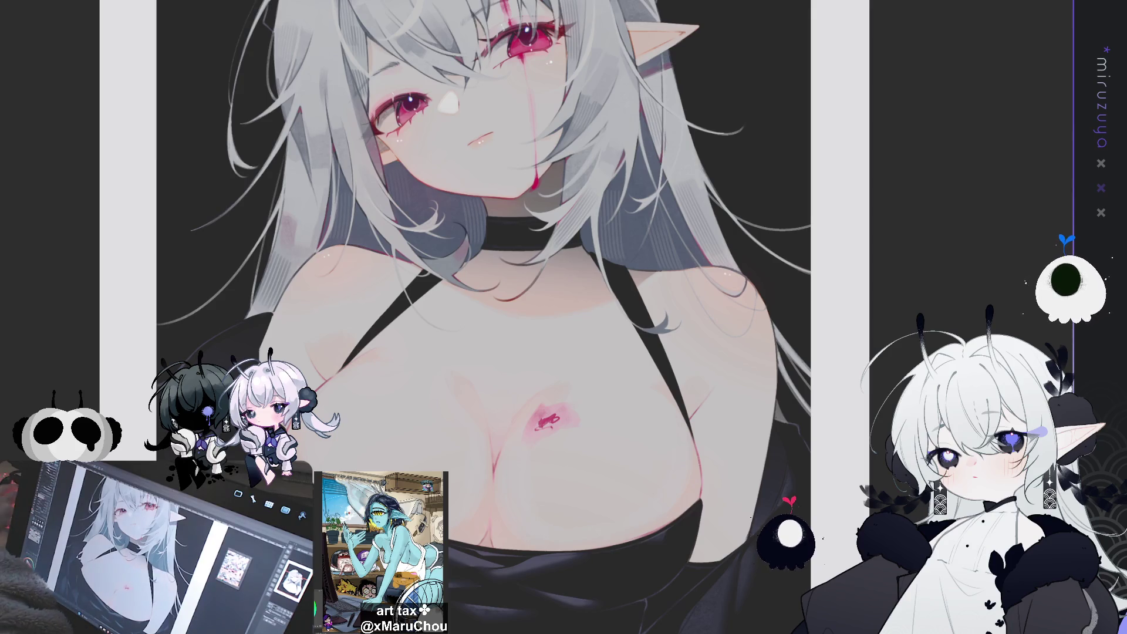
# Undo the red mark at the chest centre and zoom back toward the hair ornament.
pyautogui.hotkey('ctrl', 'z')
pyautogui.hotkey('ctrl', 'z')
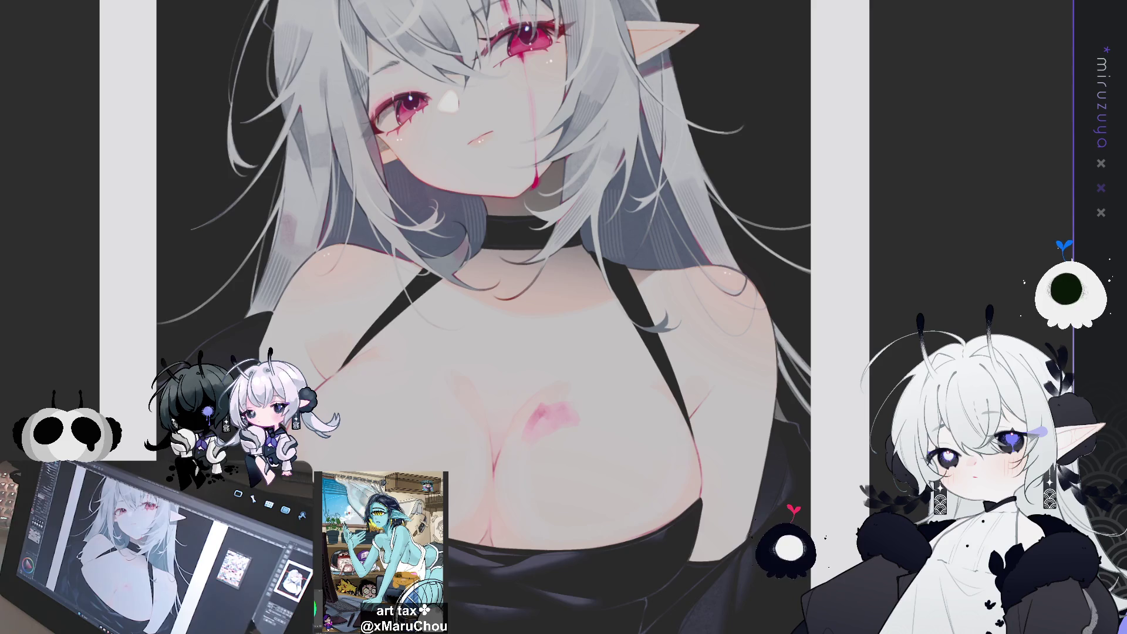
pyautogui.scroll(5, 481, 317)
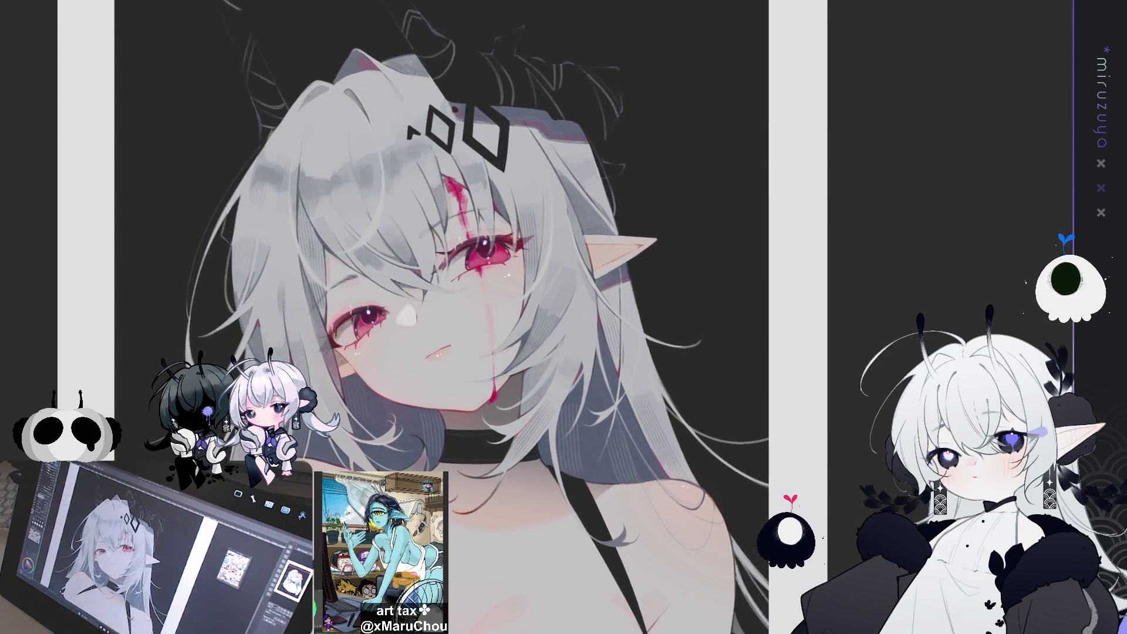
pyautogui.scroll(-5, 448, 231)
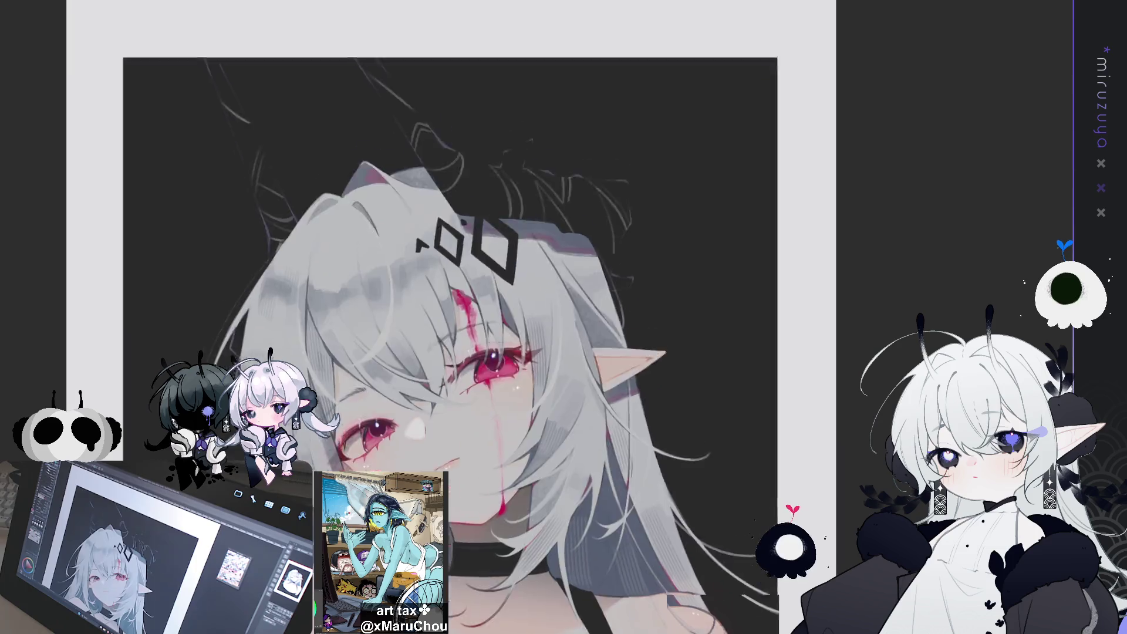
pyautogui.scroll(5, 381, 130)
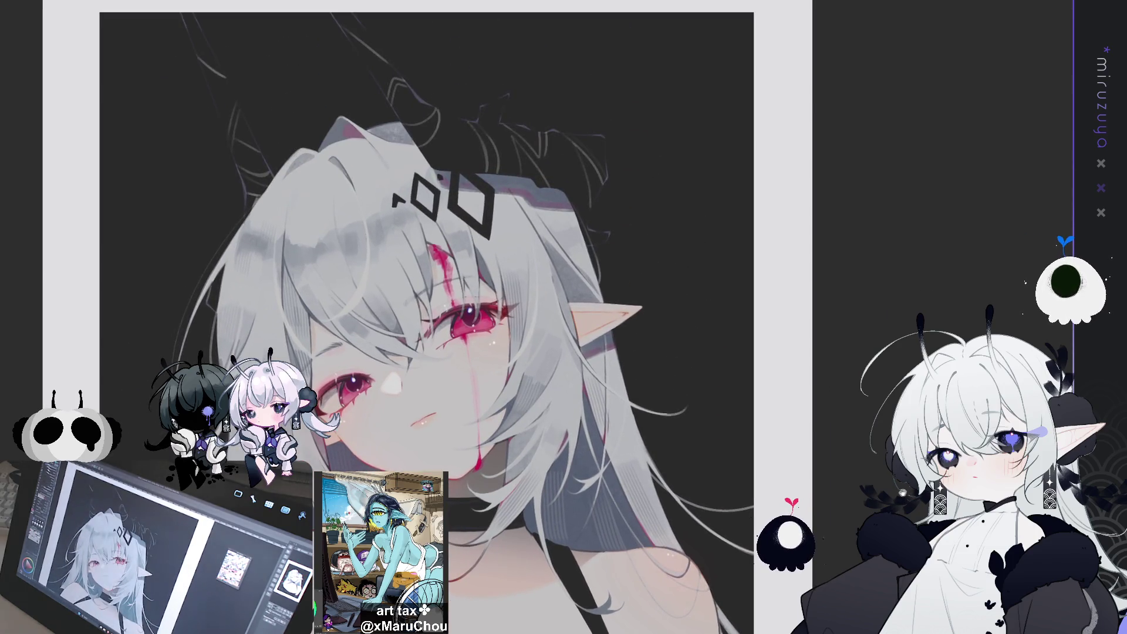
pyautogui.scroll(2, 415, 211)
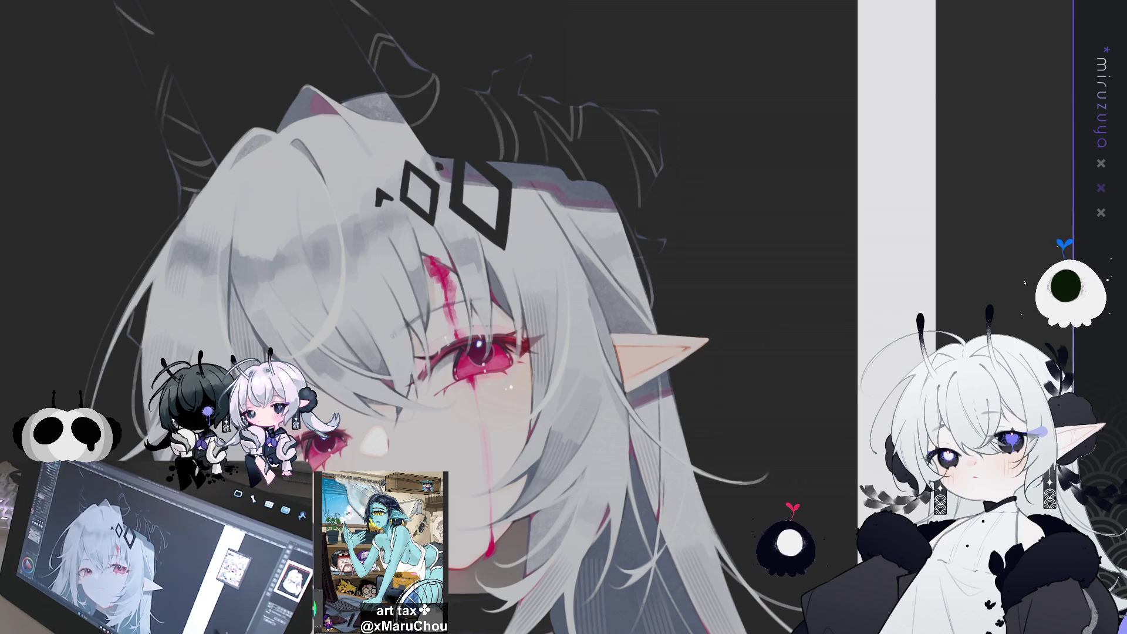
pyautogui.scroll(3, 425, 317)
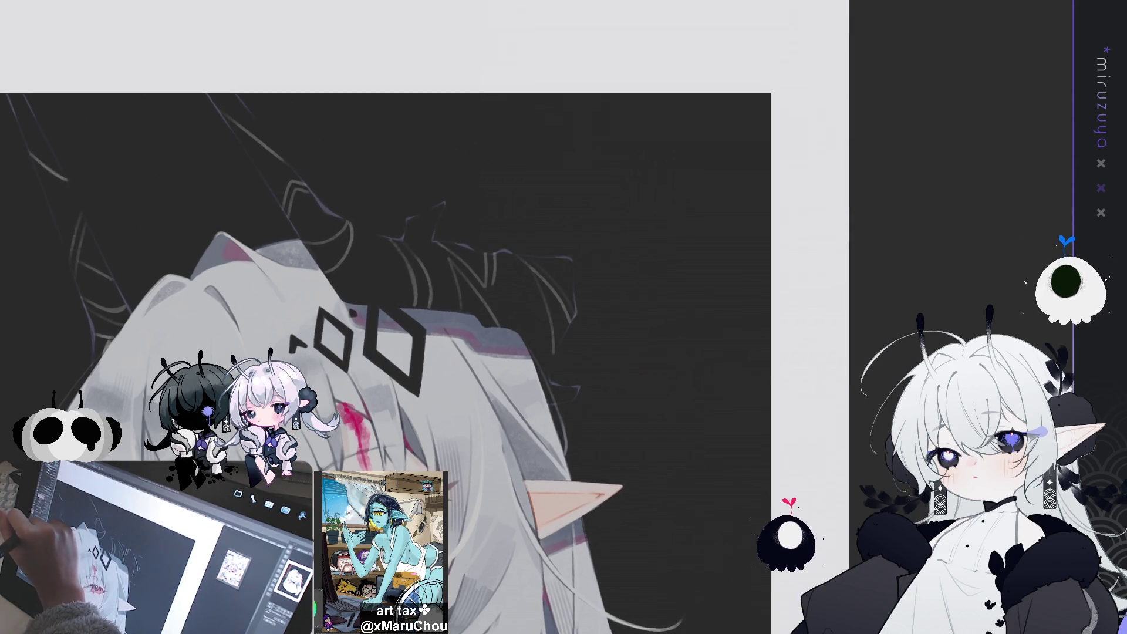
pyautogui.scroll(2, 769, 272)
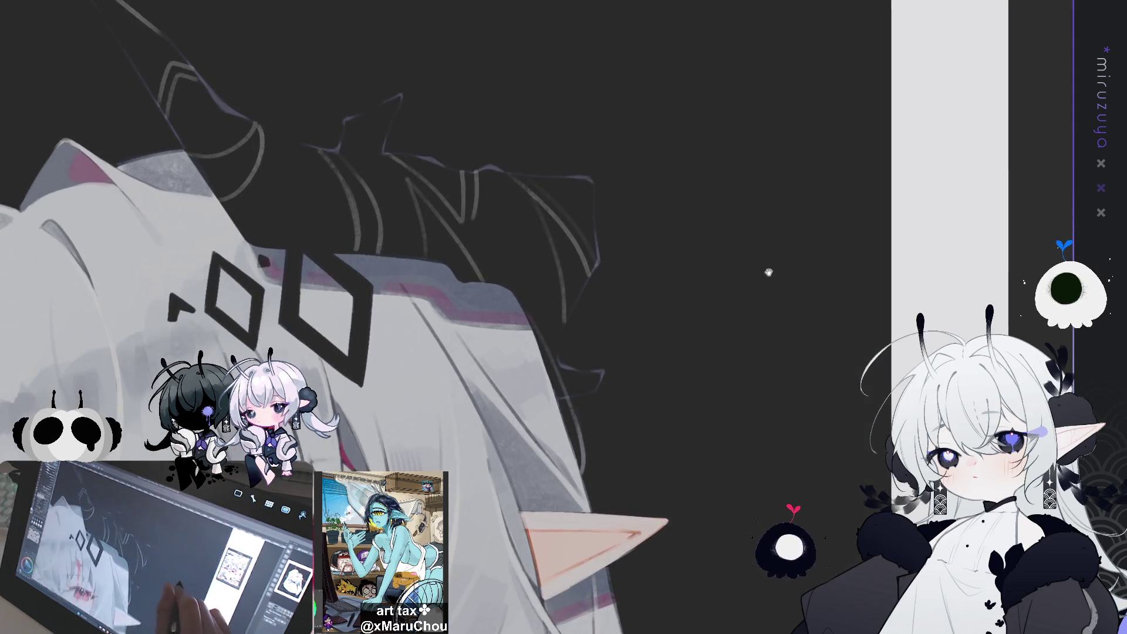
pyautogui.scroll(-3, 741, 453)
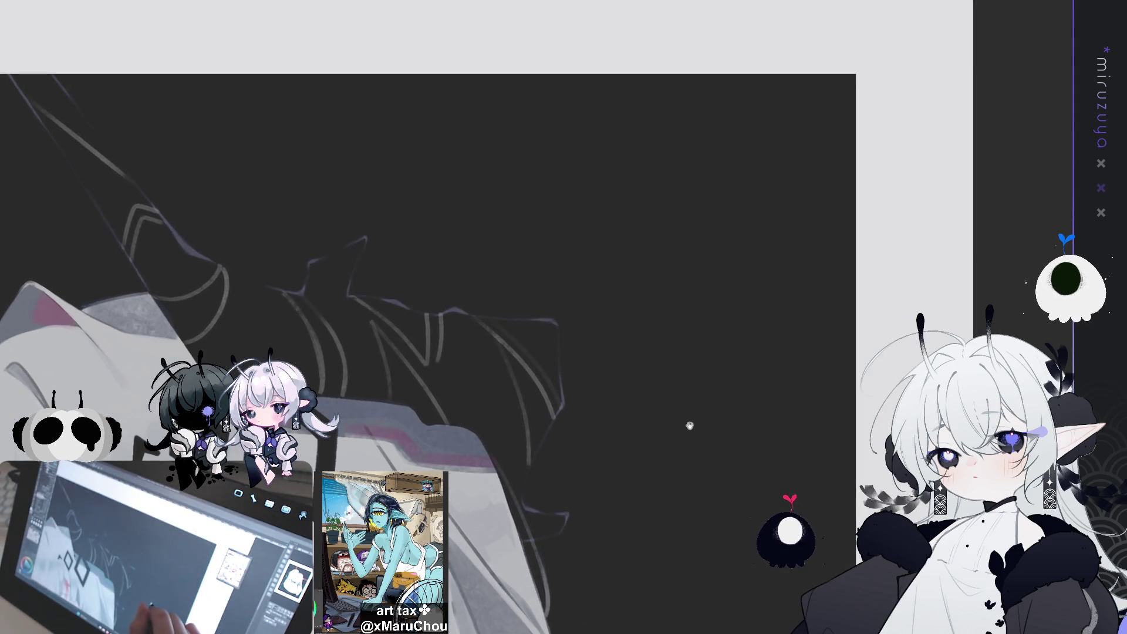
pyautogui.scroll(3, 689, 425)
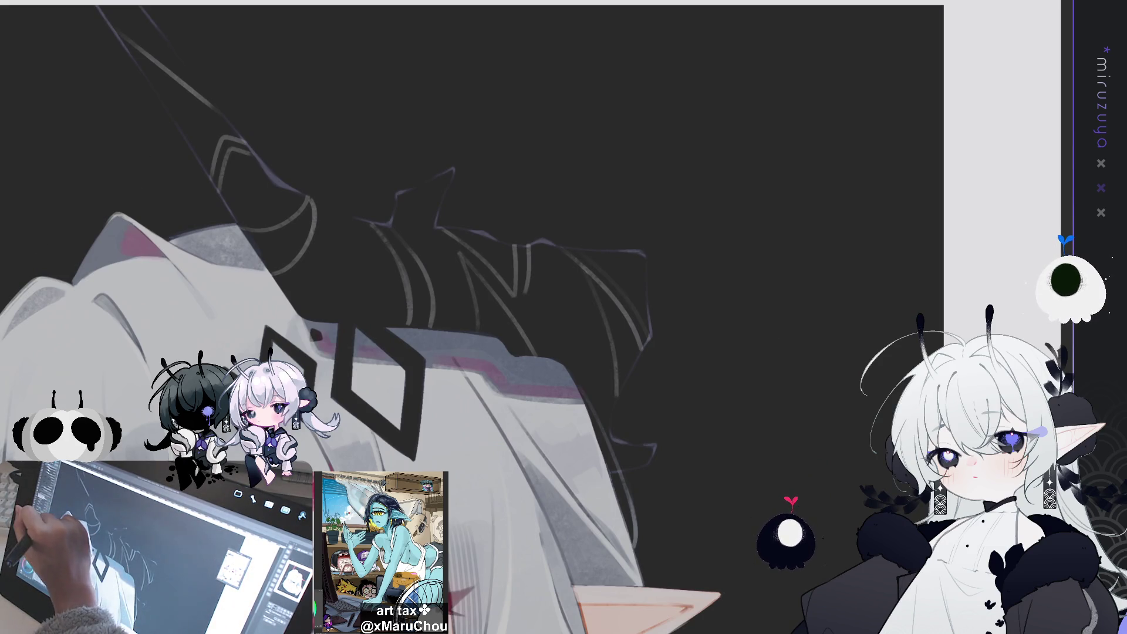
# Draw an arc stroke over the hair, redoing it until it sits right.
pyautogui.moveTo(487, 226)
pyautogui.mouseDown()
pyautogui.moveTo(613, 243)
pyautogui.moveTo(525, 192)
pyautogui.moveTo(614, 242)
pyautogui.mouseUp()
pyautogui.hotkey('ctrl', 'z')
pyautogui.hotkey('ctrl', 'z')
pyautogui.moveTo(478, 230)
pyautogui.mouseDown()
pyautogui.moveTo(499, 209)
pyautogui.moveTo(610, 241)
pyautogui.mouseUp()
pyautogui.hotkey('ctrl', 'z')
pyautogui.moveTo(475, 232)
pyautogui.mouseDown()
pyautogui.moveTo(497, 208)
pyautogui.moveTo(593, 241)
pyautogui.mouseUp()
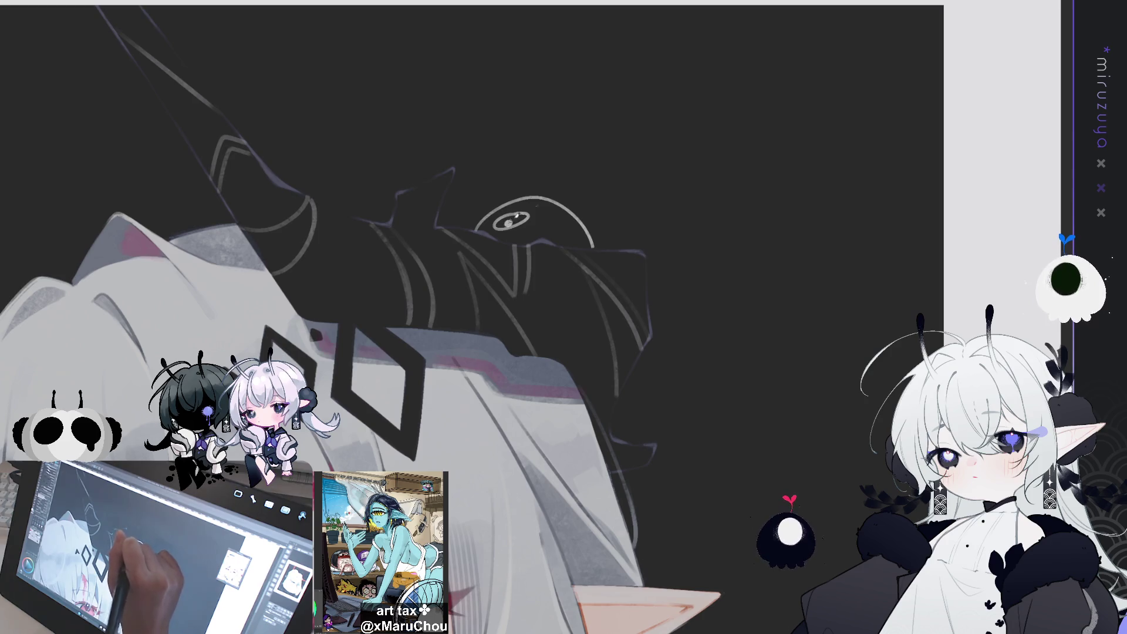
# Replace the doodle's two closed eye ellipses with open curved strokes.
pyautogui.hotkey('ctrl', 'z')
pyautogui.hotkey('ctrl', 'z')
pyautogui.moveTo(524, 209)
pyautogui.mouseDown()
pyautogui.moveTo(510, 210)
pyautogui.moveTo(521, 225)
pyautogui.mouseUp()
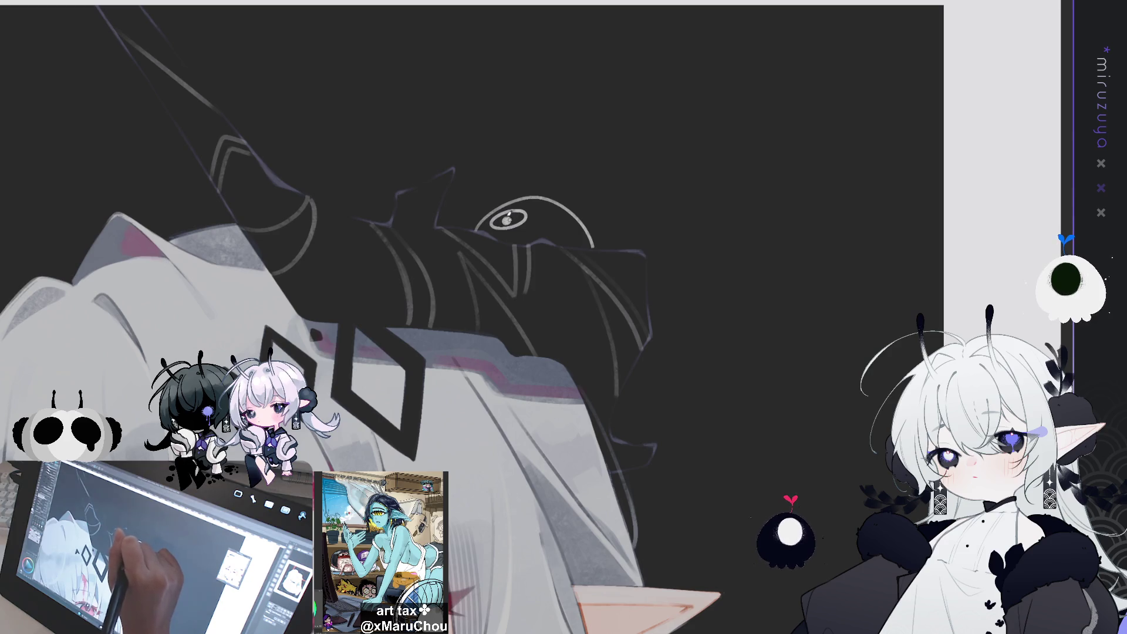
pyautogui.hotkey('ctrl', 'z')
pyautogui.moveTo(550, 211)
pyautogui.mouseDown()
pyautogui.moveTo(568, 225)
pyautogui.moveTo(552, 216)
pyautogui.mouseUp()
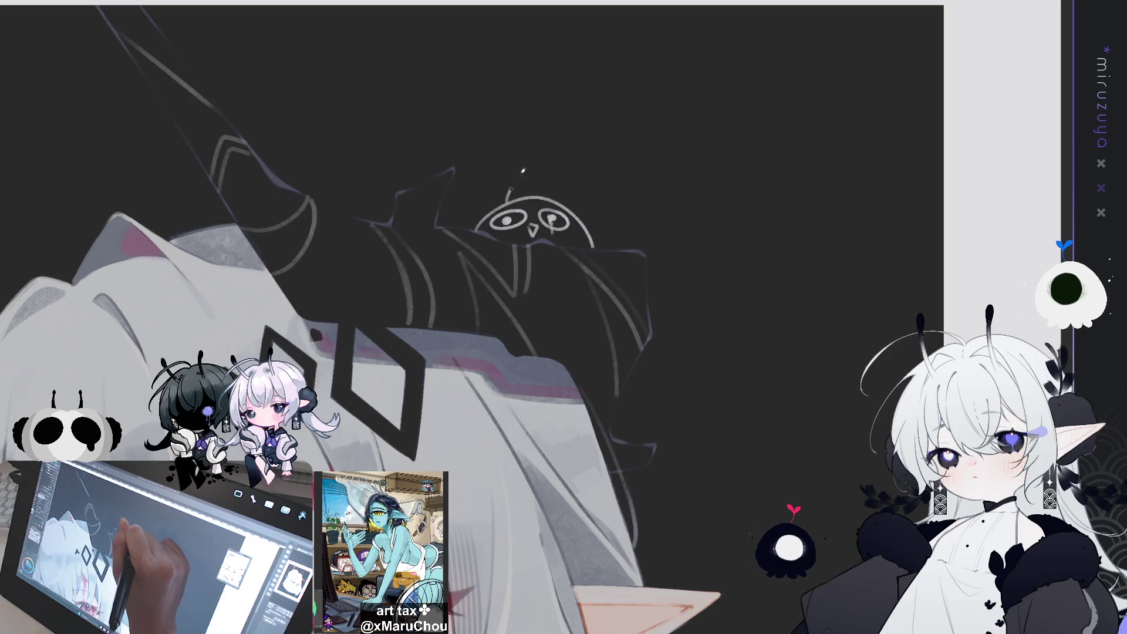
# Draw an antenna on the doodle's head, then view the whole illustration.
pyautogui.moveTo(505, 199); pyautogui.dragTo(527, 174)
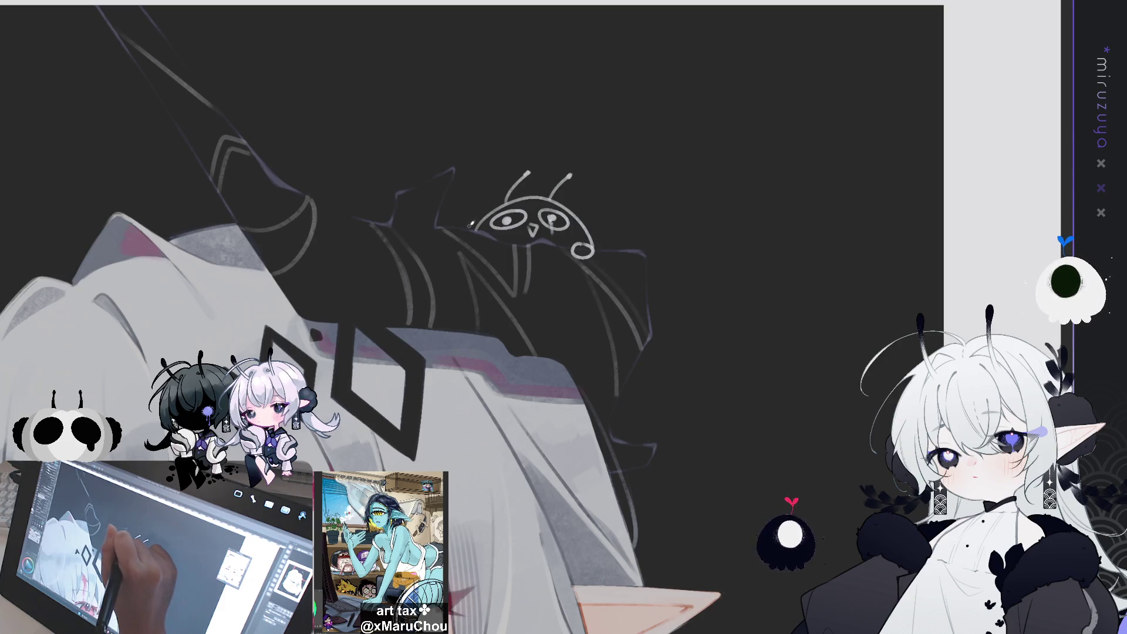
pyautogui.hotkey('ctrl', '0')
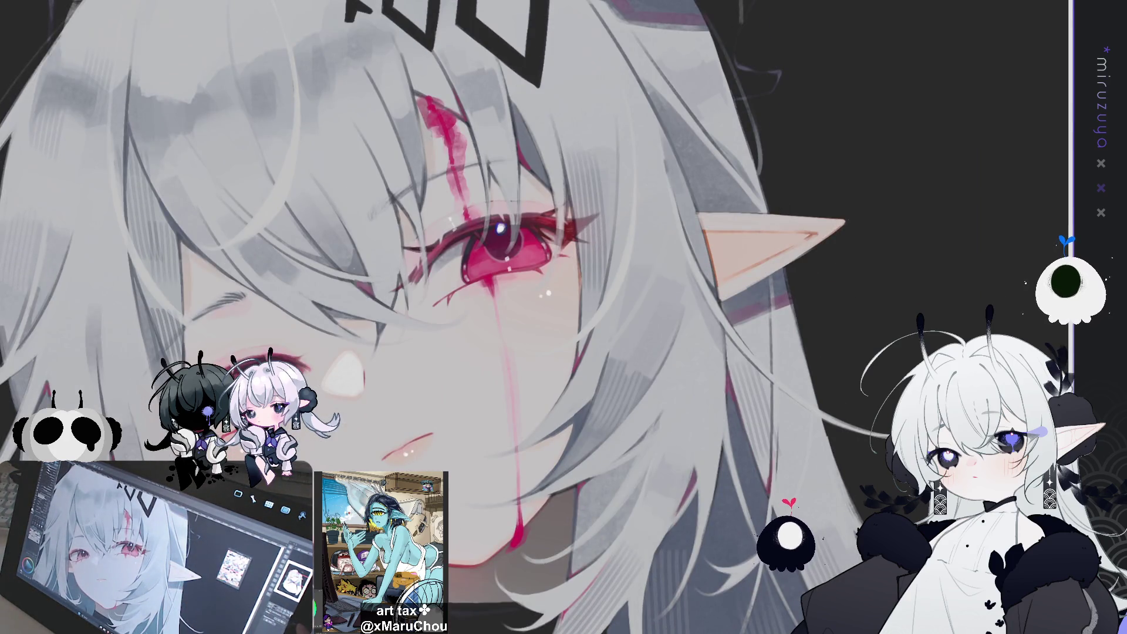
pyautogui.hotkey('ctrl', '0')
pyautogui.moveTo(536, 316); pyautogui.dragTo(448, 311)
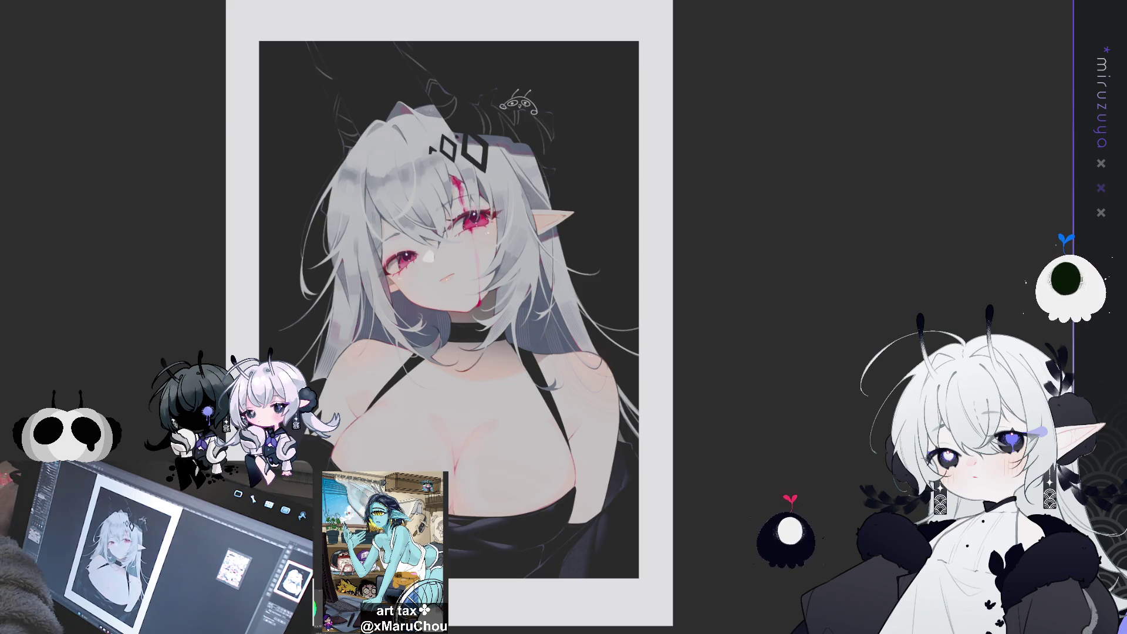
pyautogui.hotkey('ctrl', 'z')
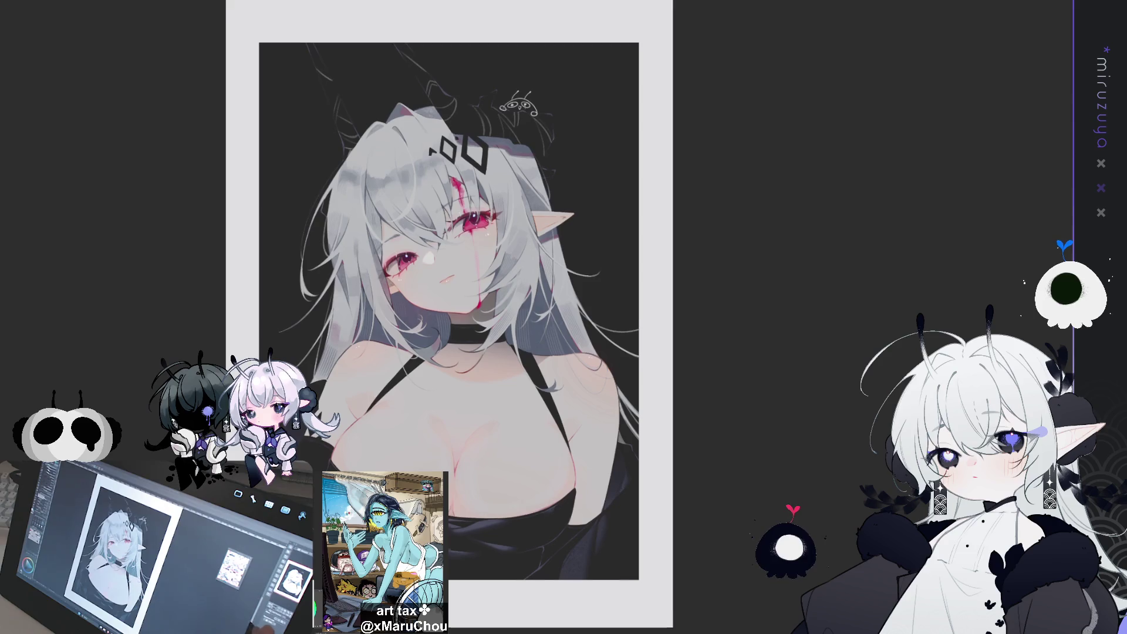
pyautogui.scroll(-3, 456, 293)
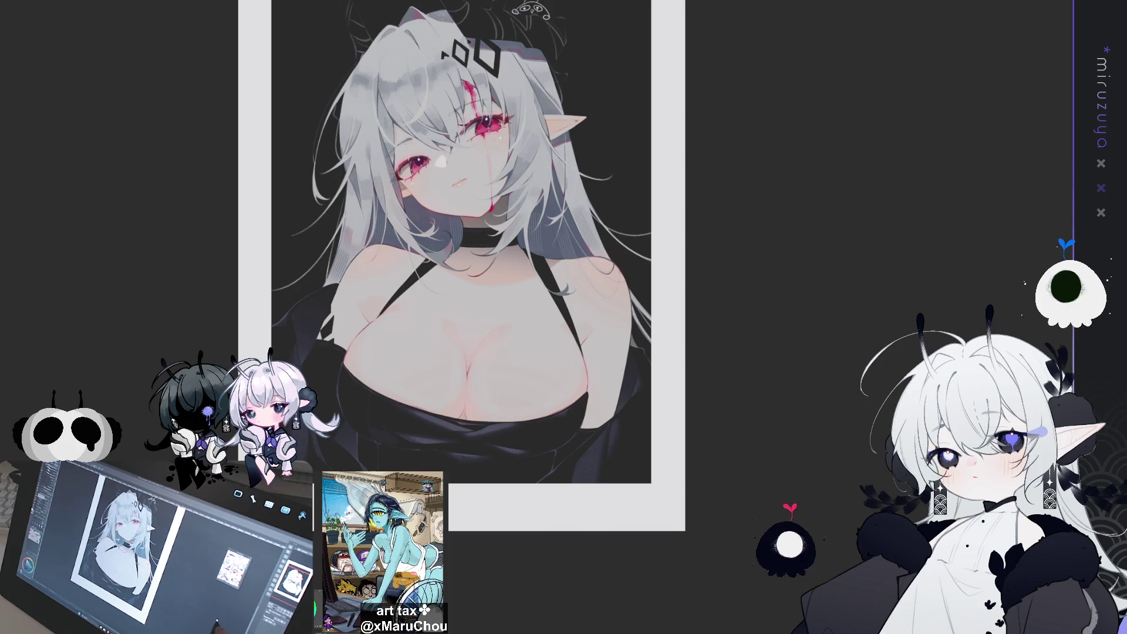
pyautogui.scroll(2, 455, 264)
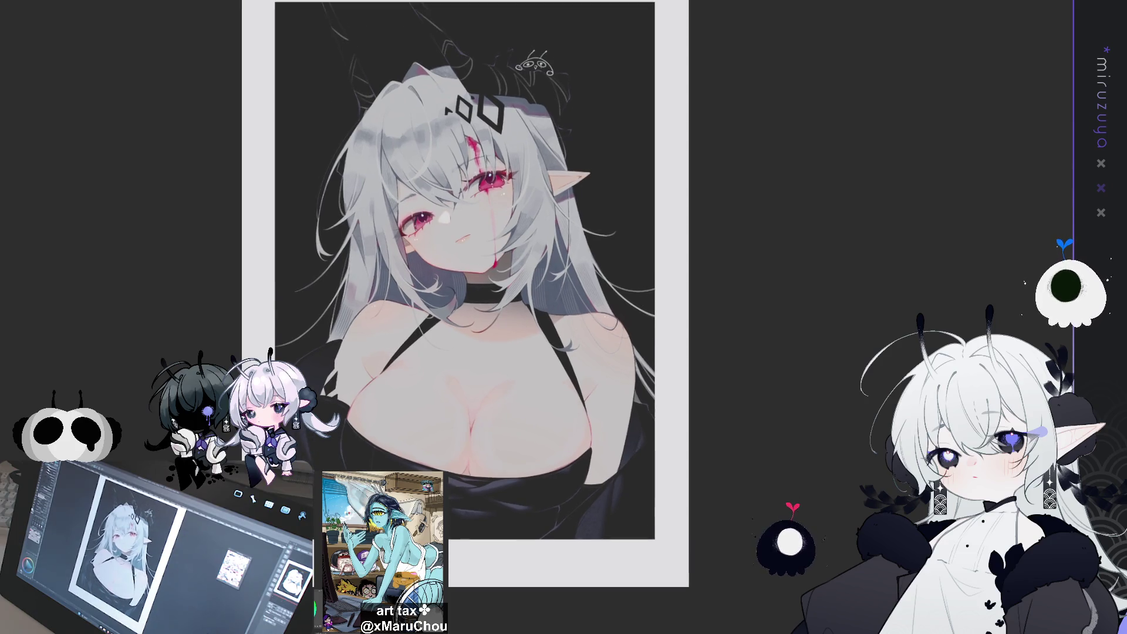
pyautogui.scroll(1, 481, 282)
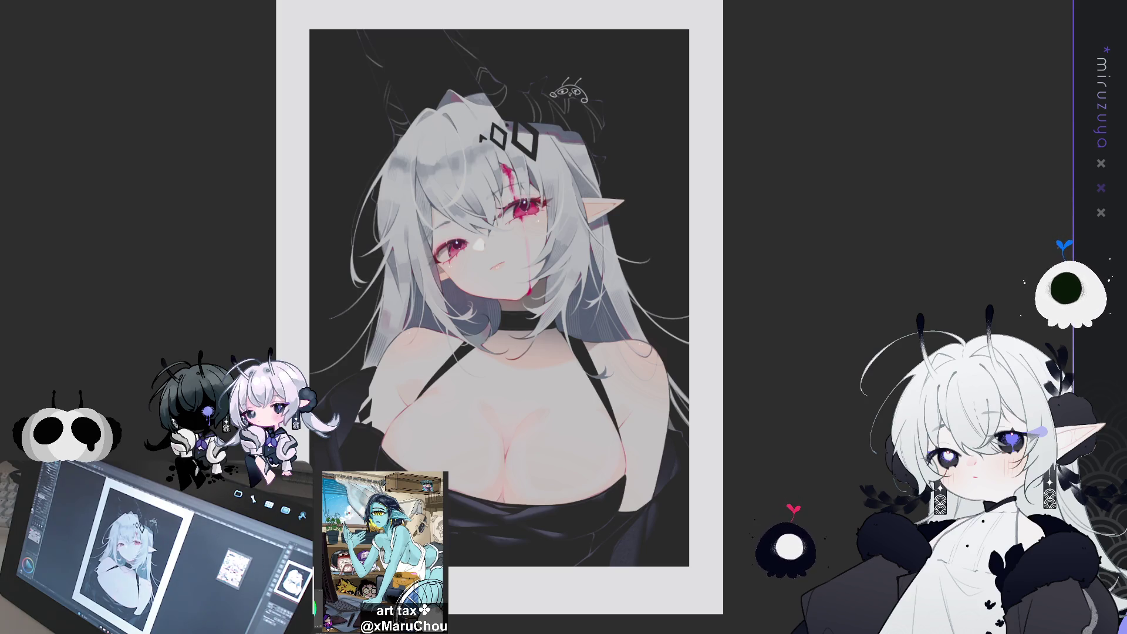
pyautogui.scroll(3, 499, 293)
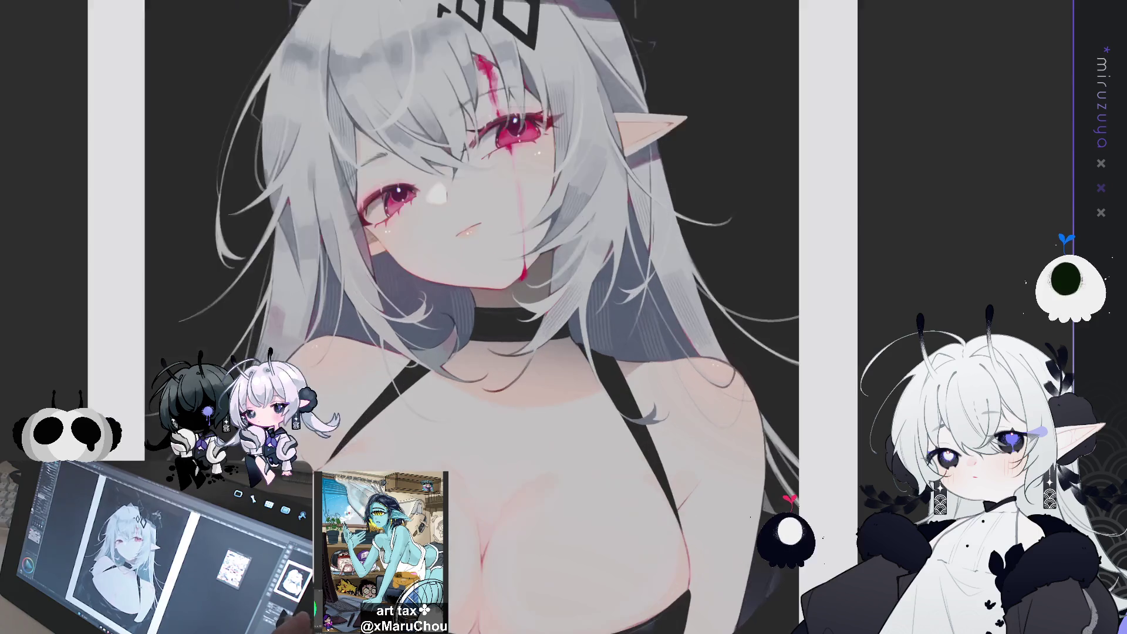
pyautogui.scroll(-3, 558, 329)
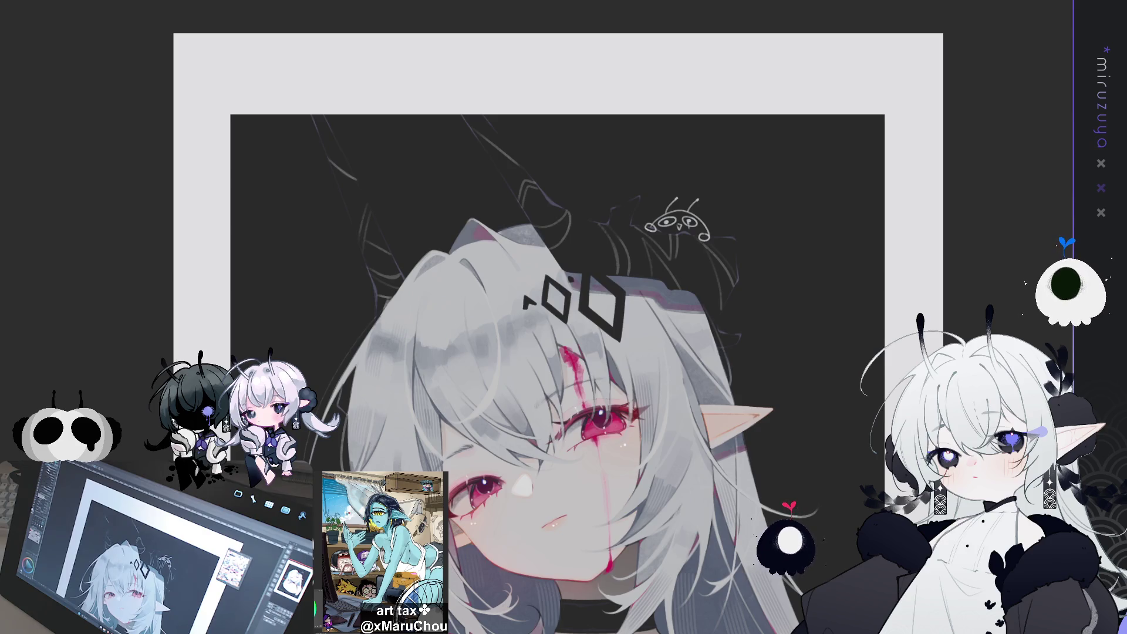
pyautogui.hotkey('ctrl', 'Tab')
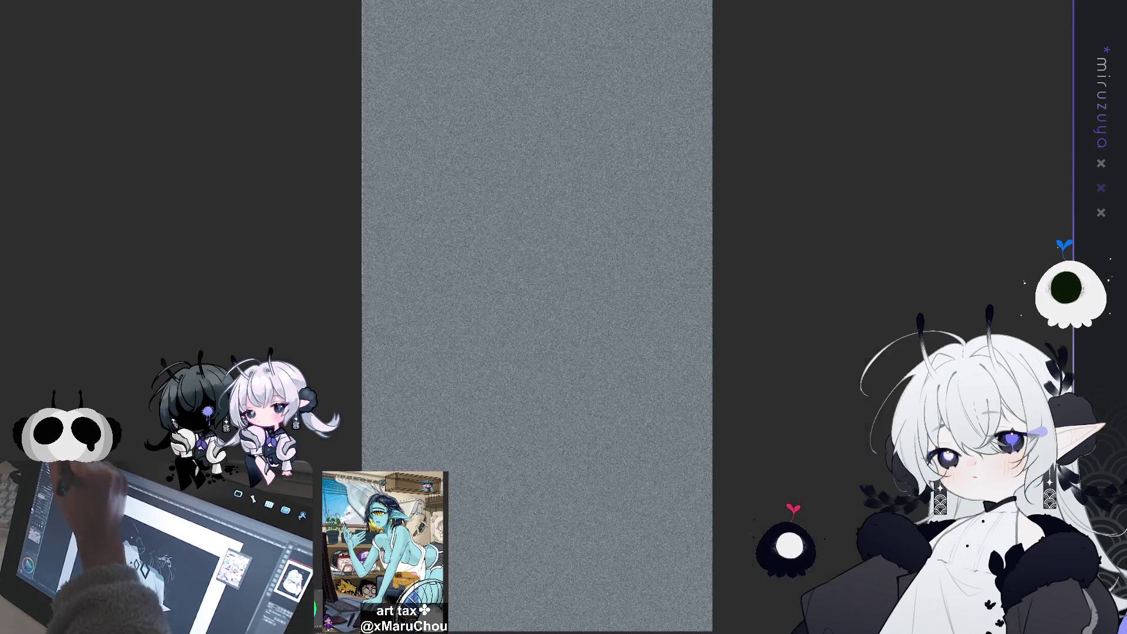
# Copy the full noise canvas into the illustration, stretch it over the artwork, and blend as Overlay.
pyautogui.hotkey('ctrl', 'a')
pyautogui.hotkey('ctrl', 'Tab')
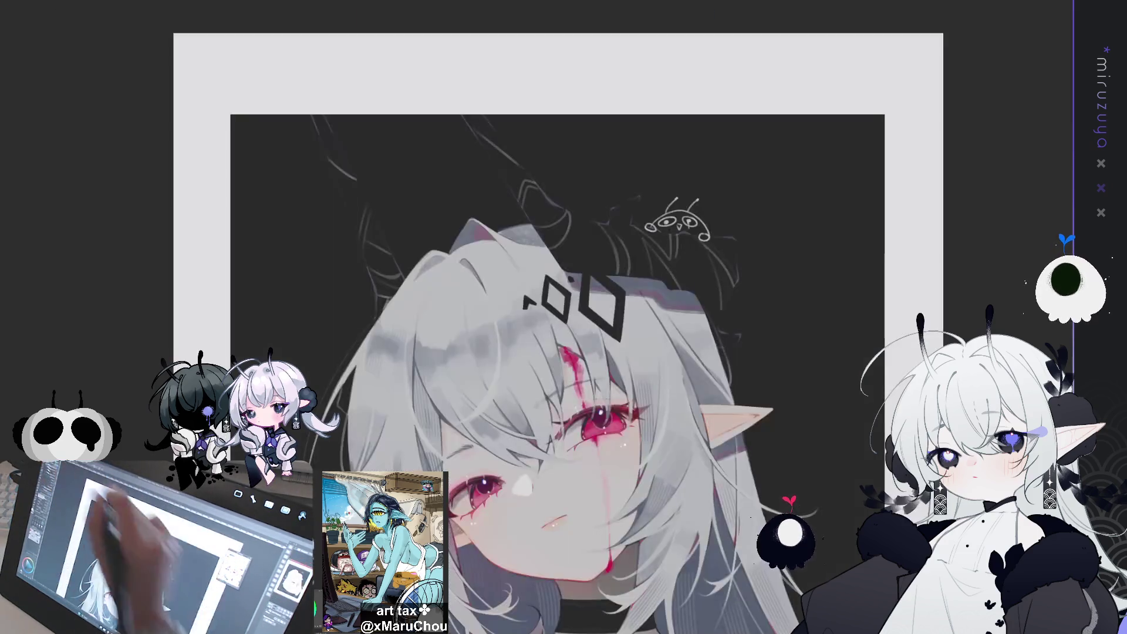
pyautogui.hotkey('ctrl', '0')
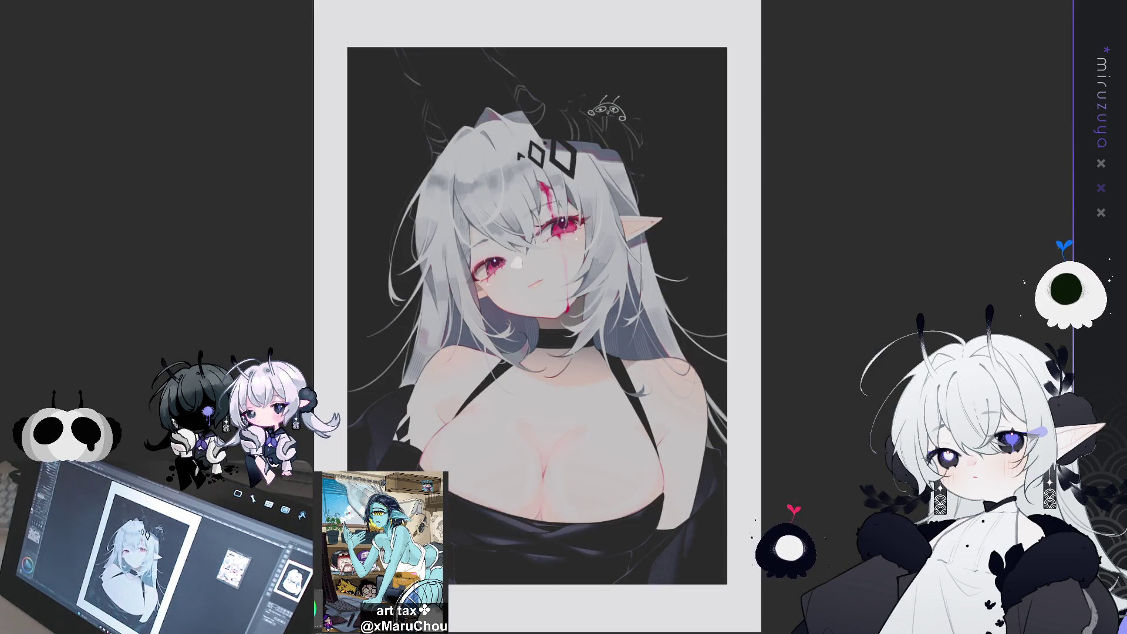
pyautogui.hotkey('ctrl', 'v')
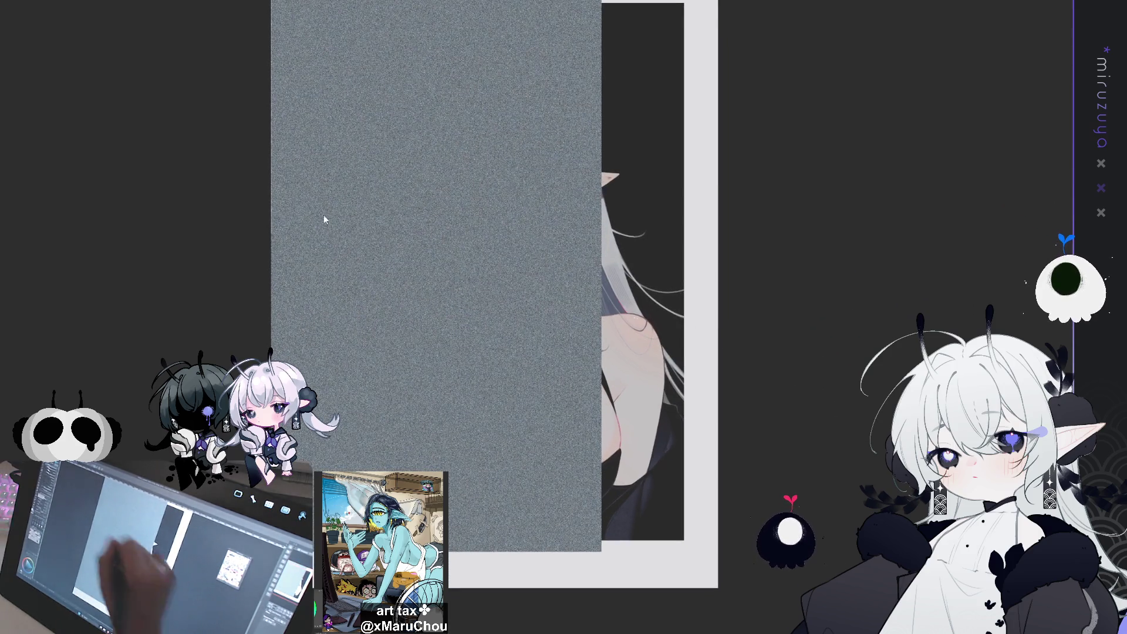
pyautogui.moveTo(659, 353)
pyautogui.mouseDown()
pyautogui.moveTo(754, 346)
pyautogui.moveTo(805, 382)
pyautogui.moveTo(907, 339)
pyautogui.mouseUp()
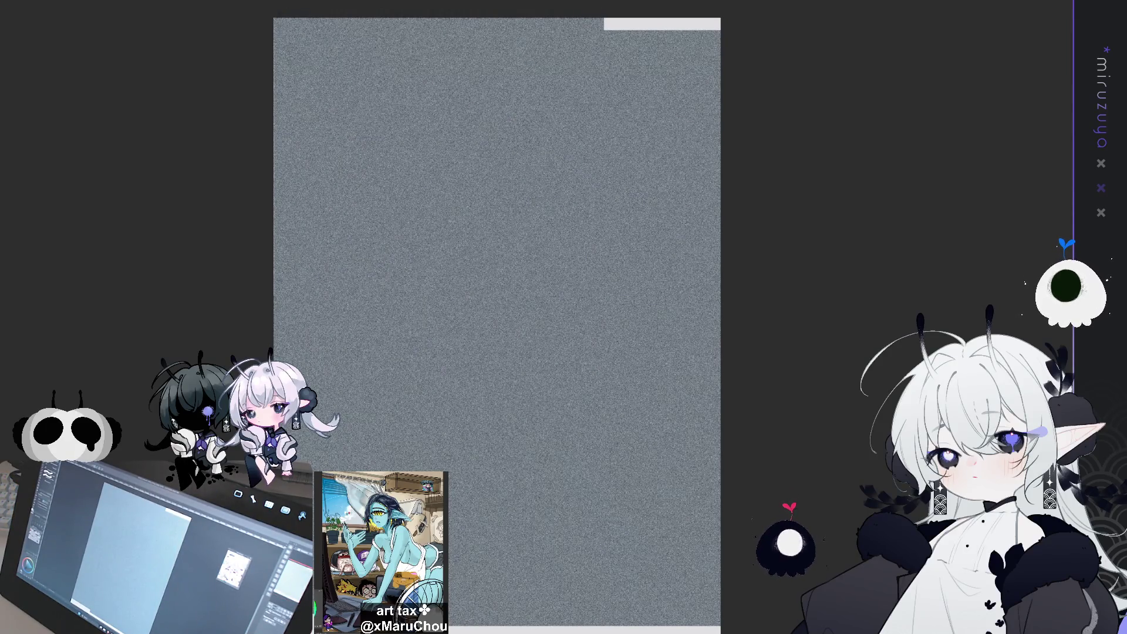
pyautogui.press('Return')
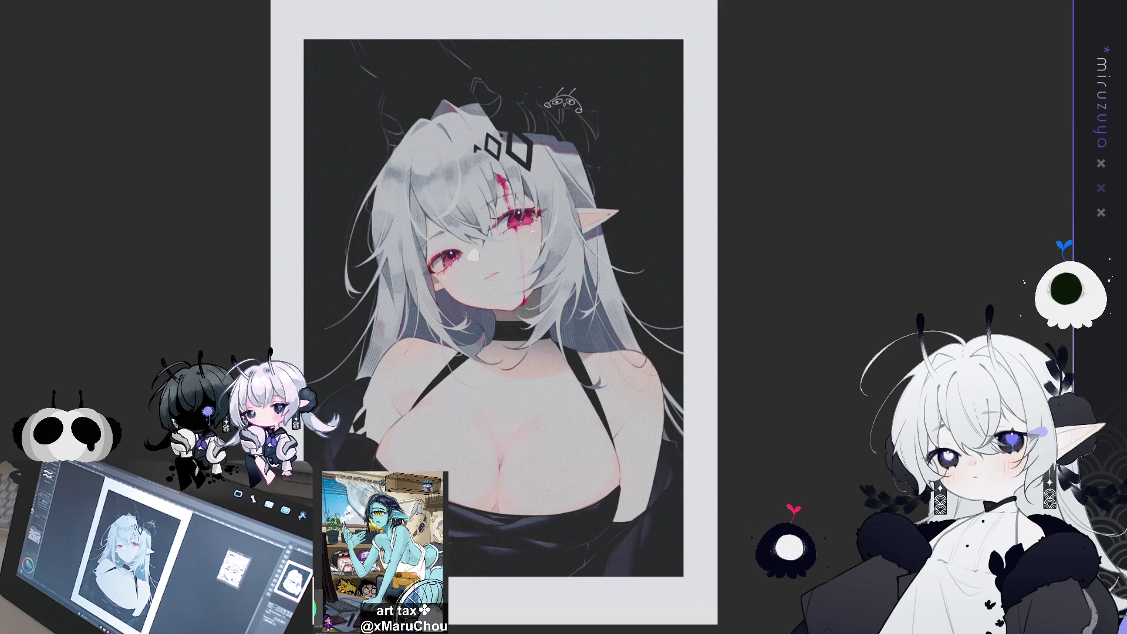
pyautogui.scroll(5, 525, 320)
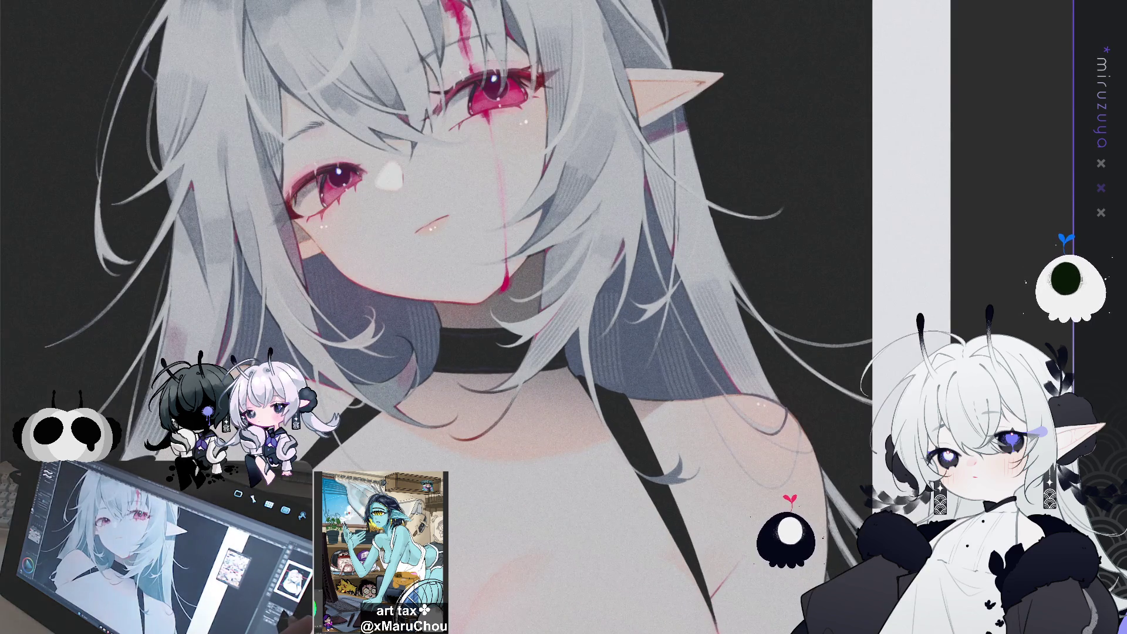
pyautogui.scroll(-5, 487, 317)
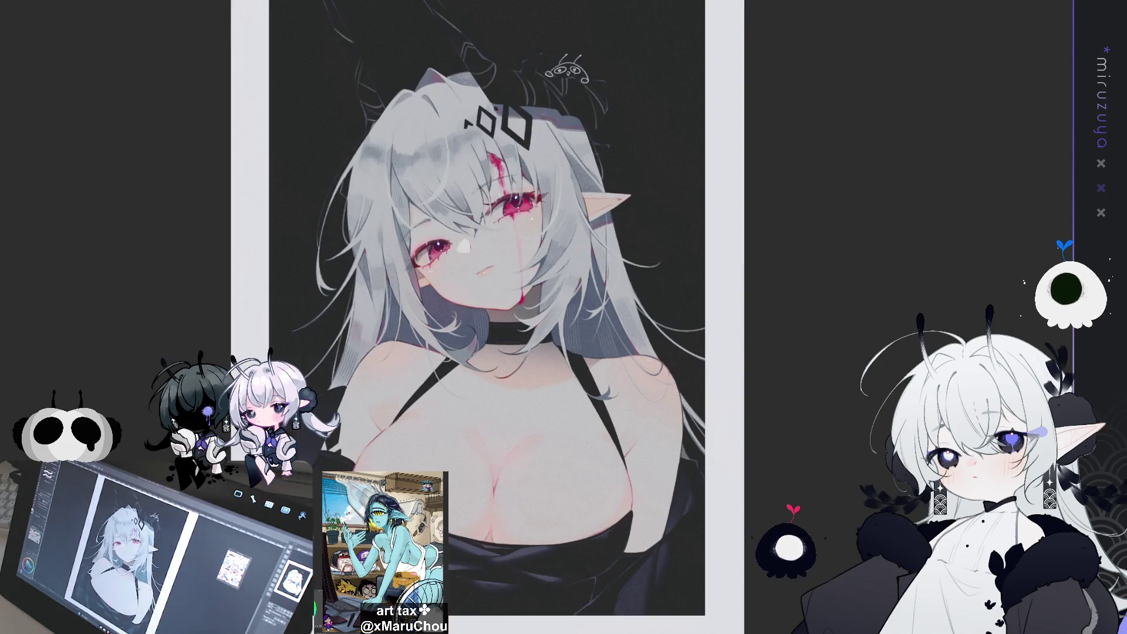
pyautogui.scroll(-2, 476, 316)
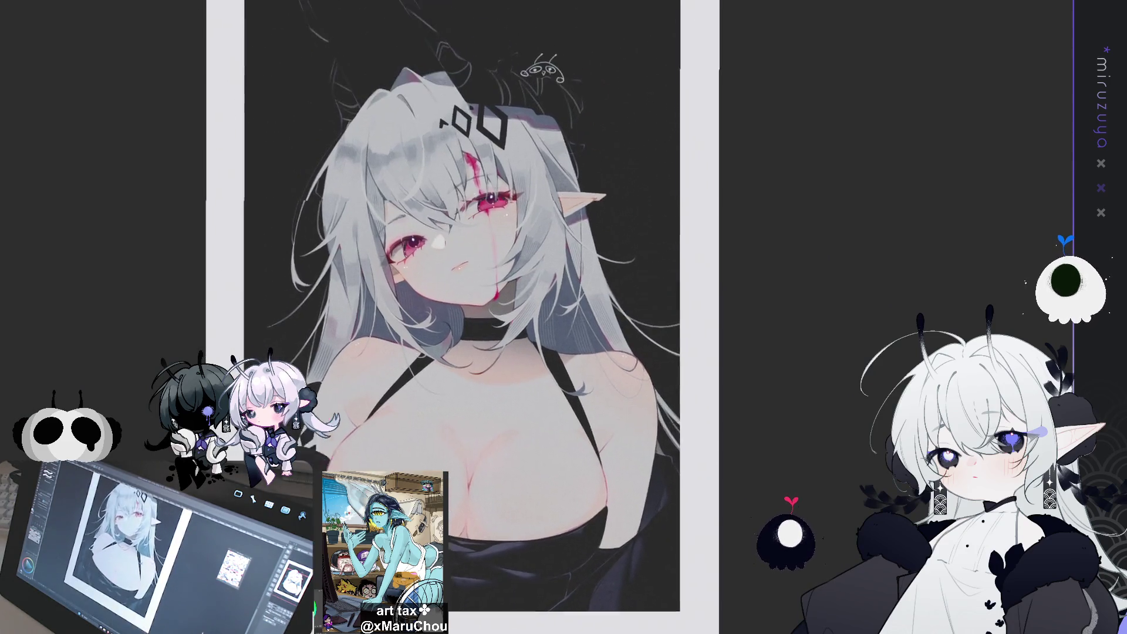
pyautogui.scroll(-1, 475, 316)
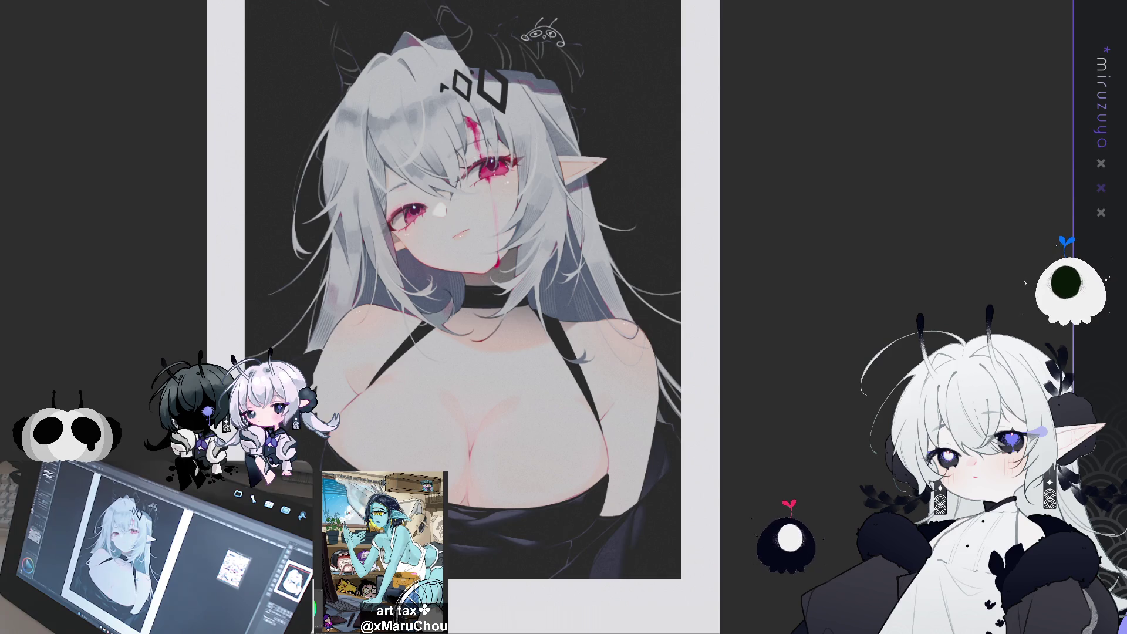
pyautogui.hotkey('ctrl', 'y')
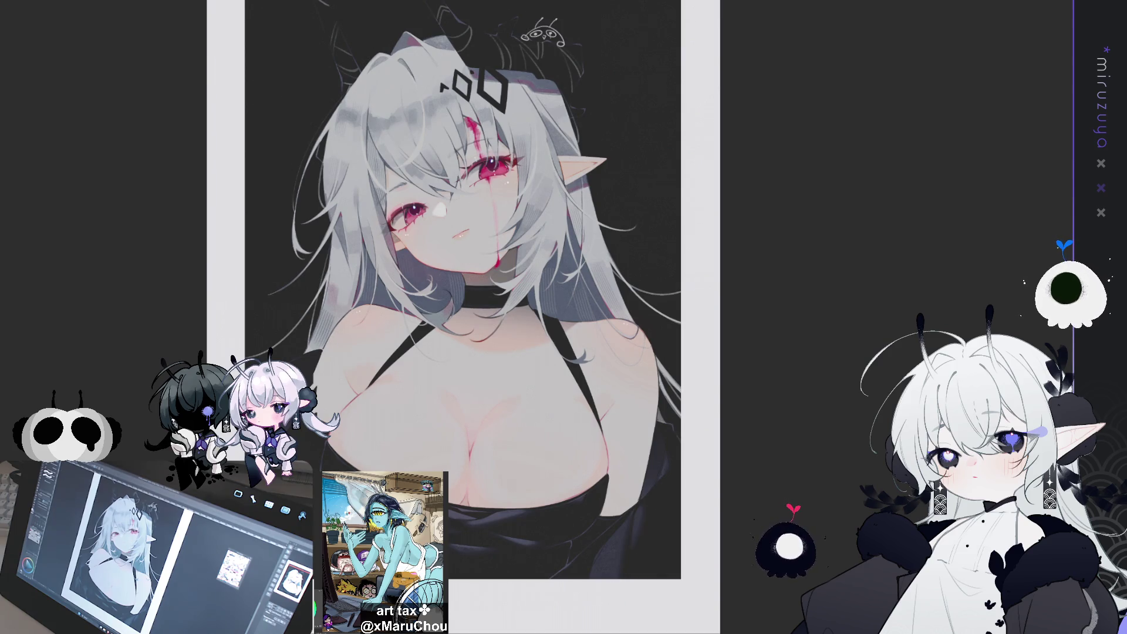
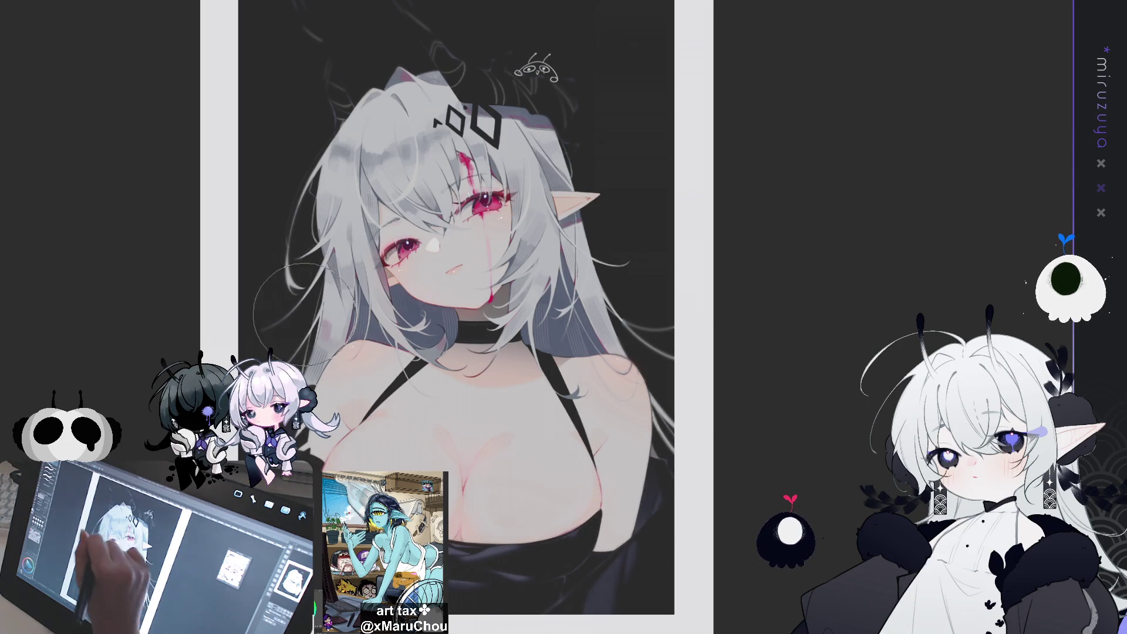
pyautogui.scroll(3, 458, 258)
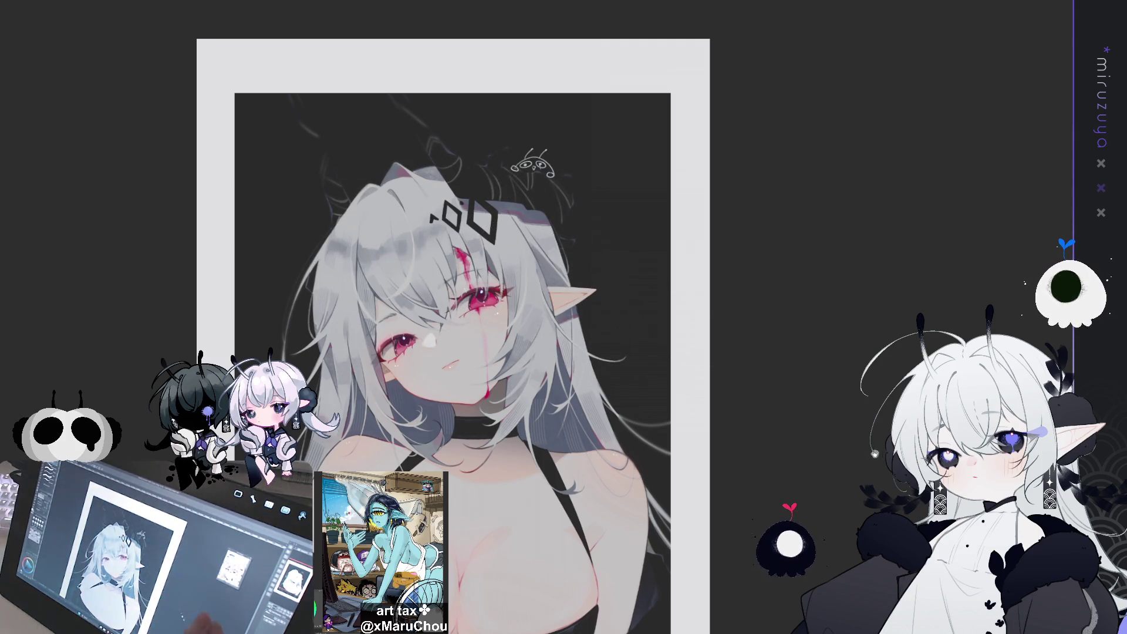
pyautogui.scroll(-3, 577, 311)
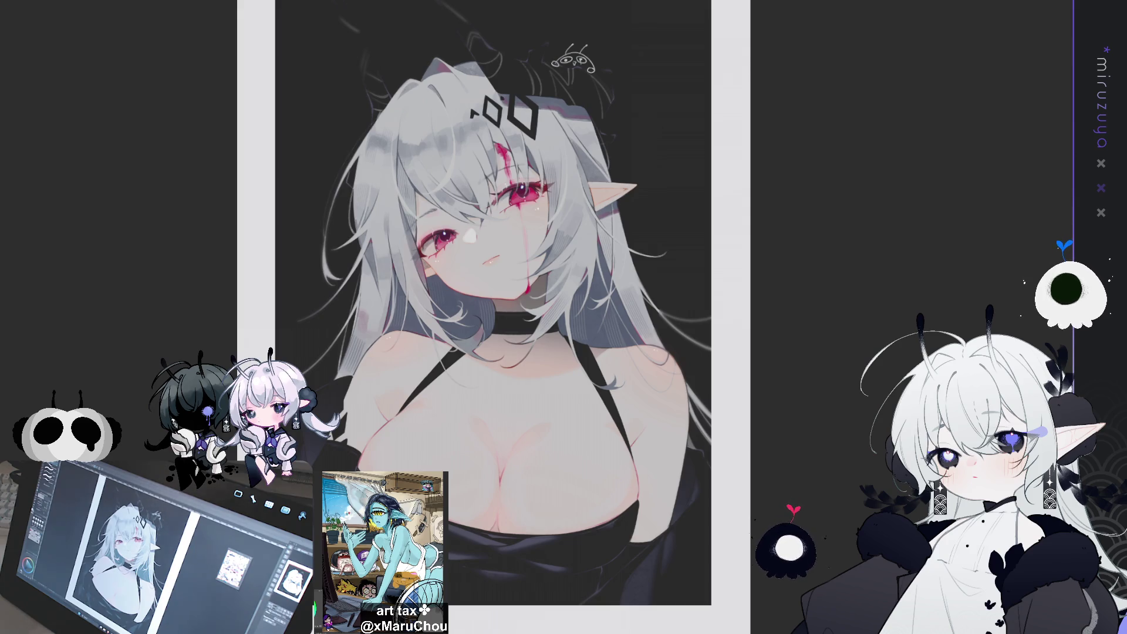
pyautogui.scroll(-3, 493, 293)
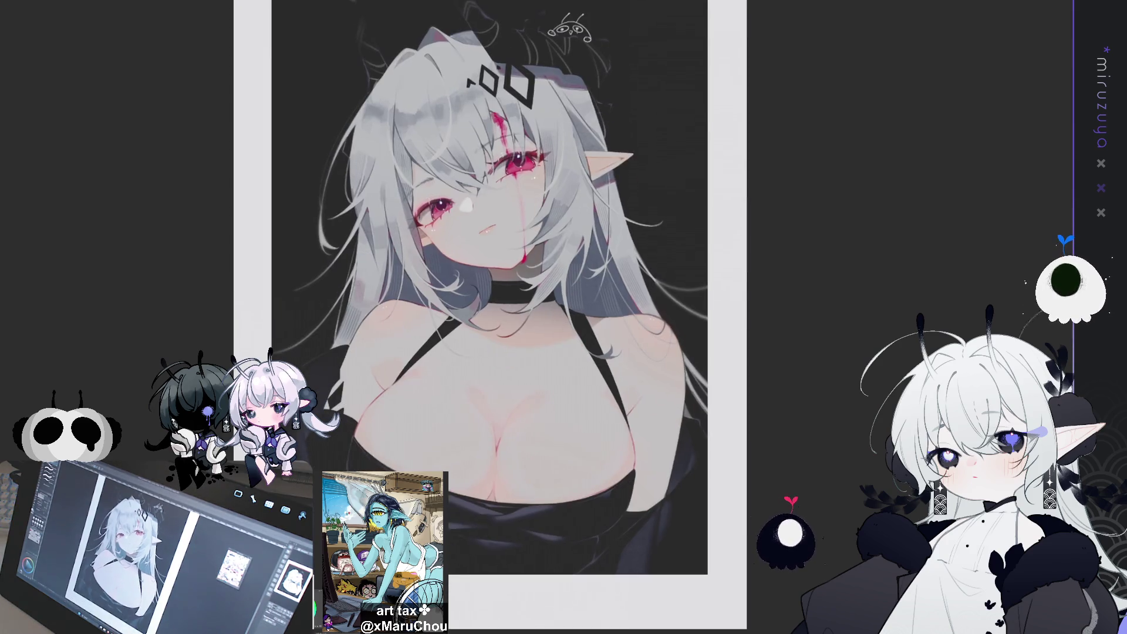
pyautogui.hotkey('ctrl', 'a')
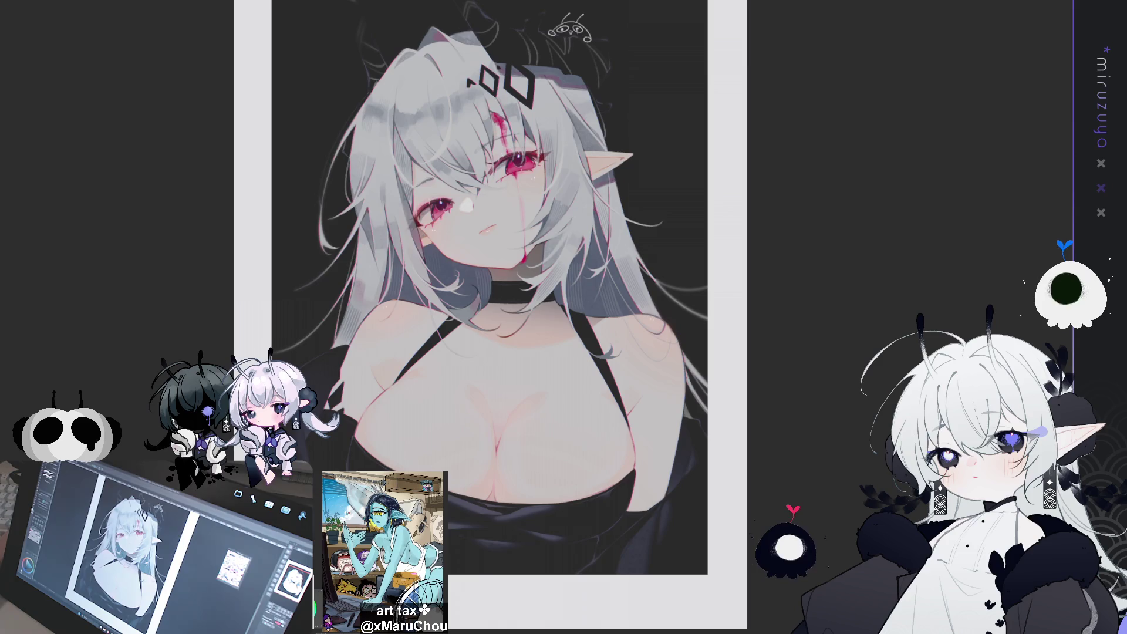
pyautogui.scroll(5, 538, 326)
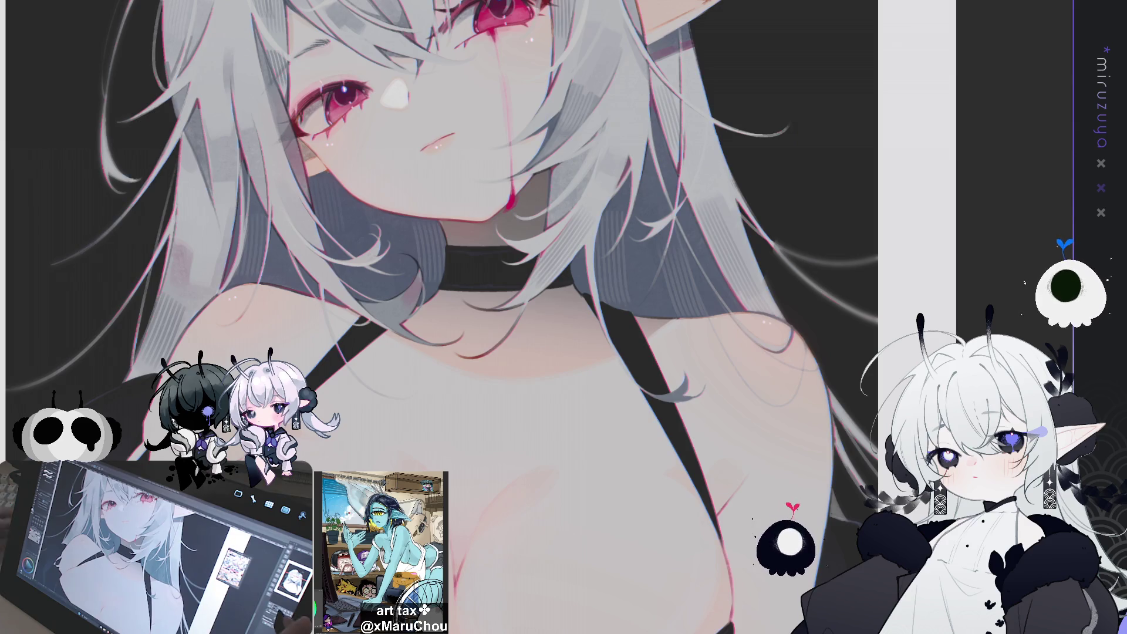
pyautogui.scroll(-2, 479, 316)
pyautogui.moveTo(431, 56); pyautogui.dragTo(423, 182)
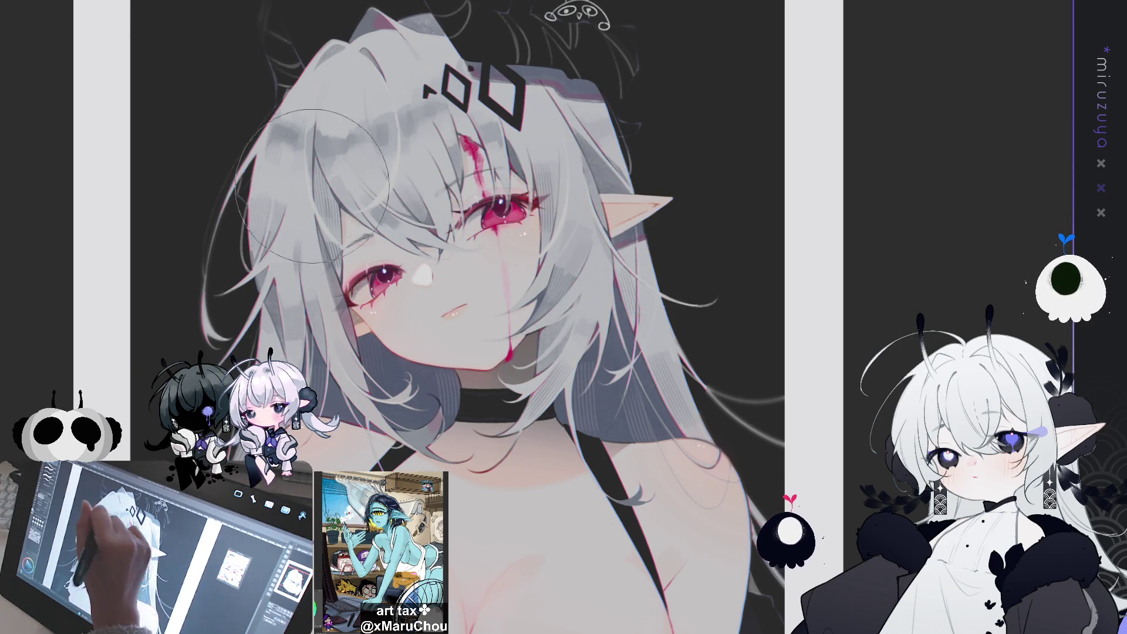
pyautogui.moveTo(441, 602); pyautogui.dragTo(470, 312)
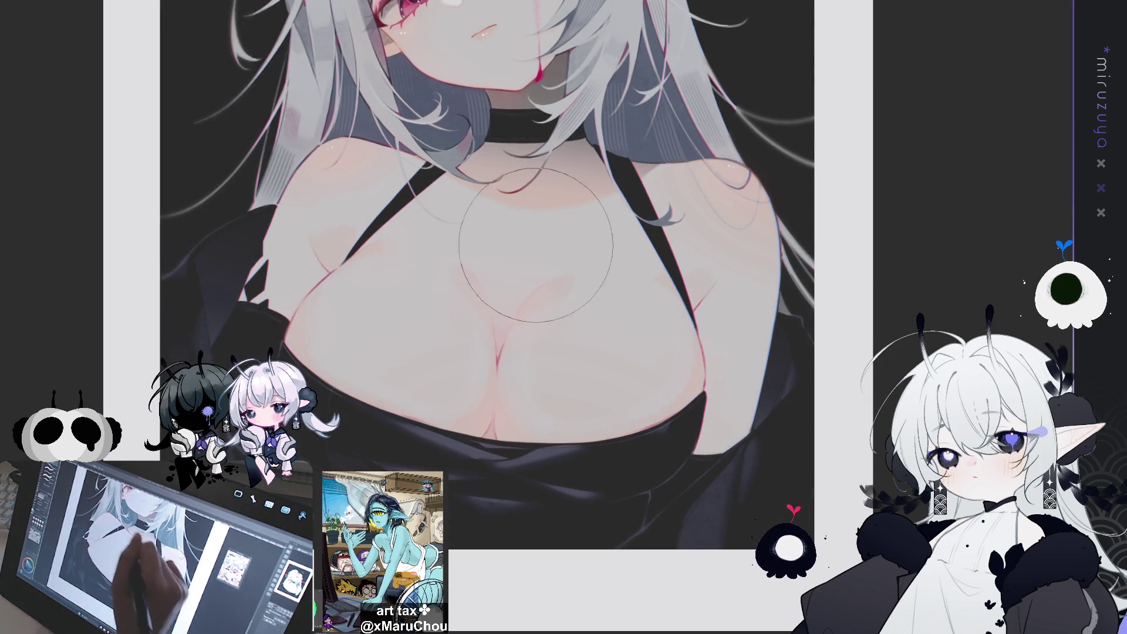
pyautogui.moveTo(772, 323); pyautogui.dragTo(733, 616)
pyautogui.moveTo(687, 240)
pyautogui.mouseDown()
pyautogui.moveTo(659, 371)
pyautogui.moveTo(647, 177)
pyautogui.mouseUp()
pyautogui.moveTo(626, 331); pyautogui.dragTo(649, 402)
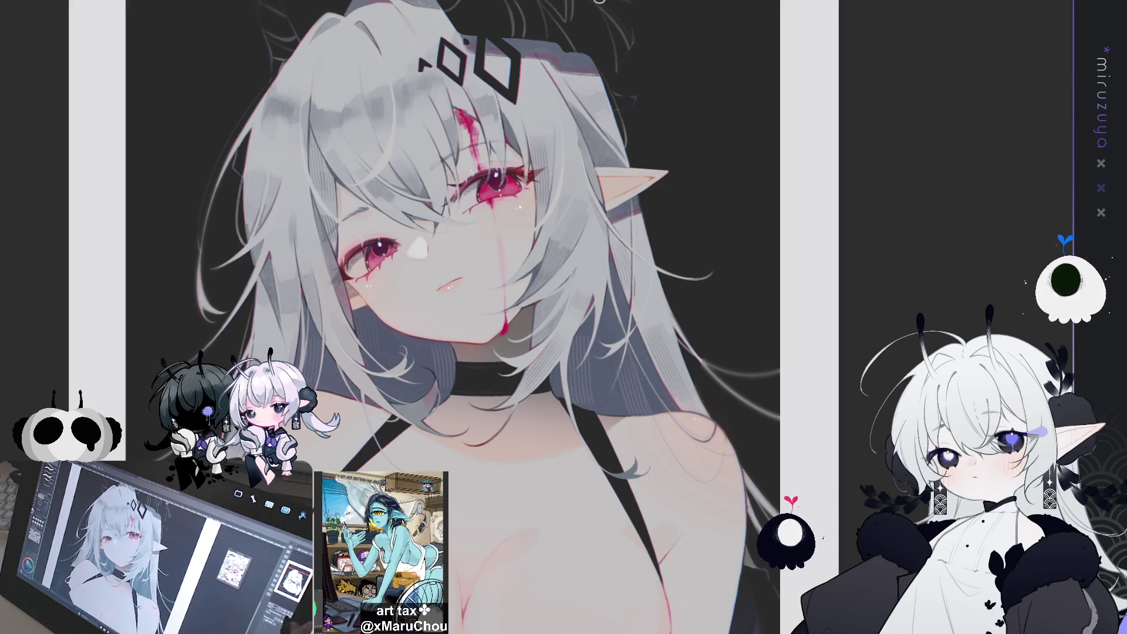
pyautogui.hotkey('ctrl', '0')
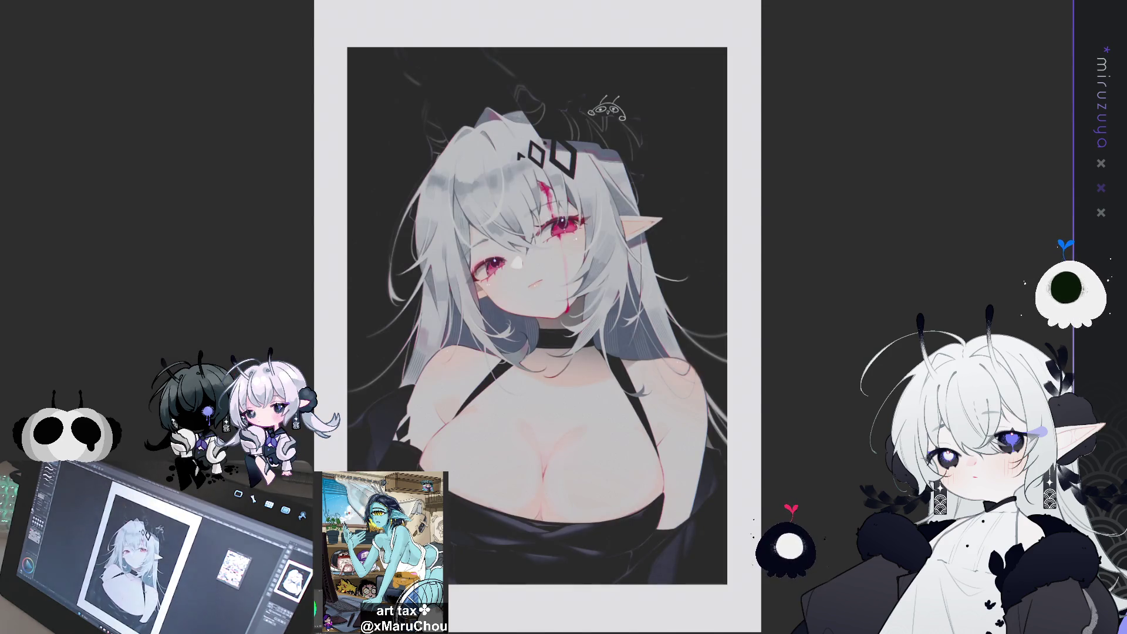
pyautogui.hotkey('ctrl', 'a')
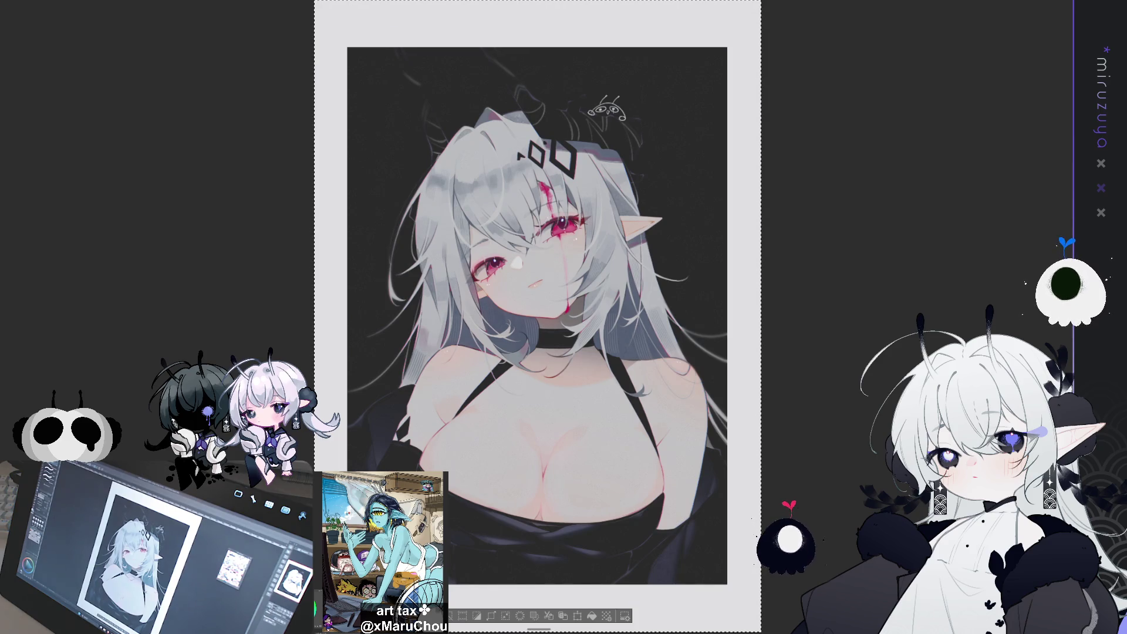
pyautogui.hotkey('ctrl', 'd')
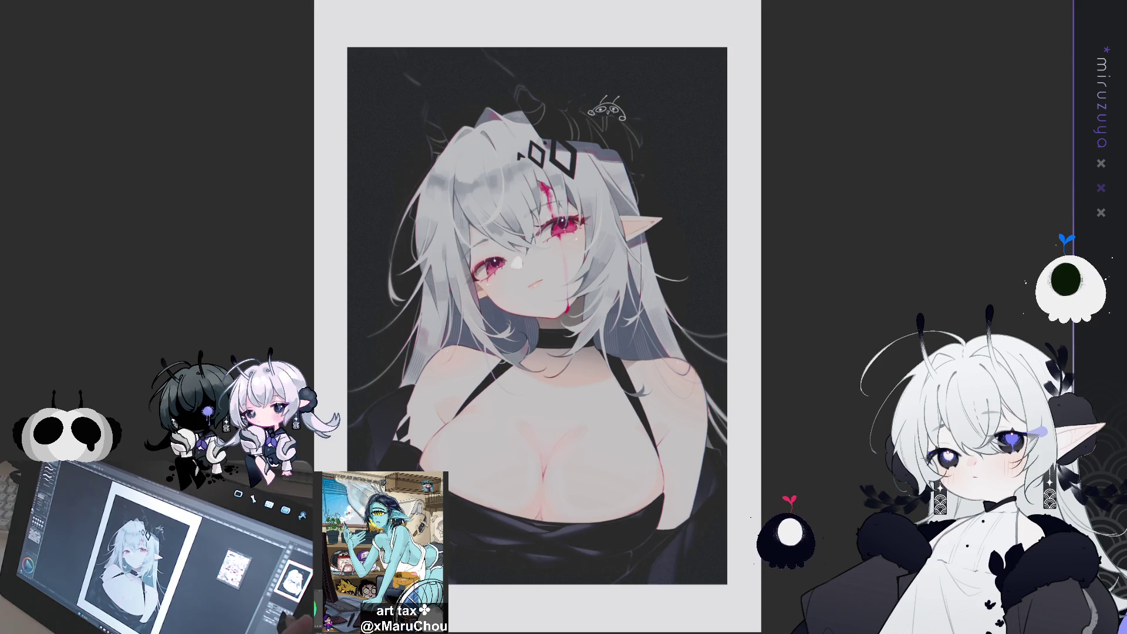
pyautogui.hotkey('ctrl', '+')
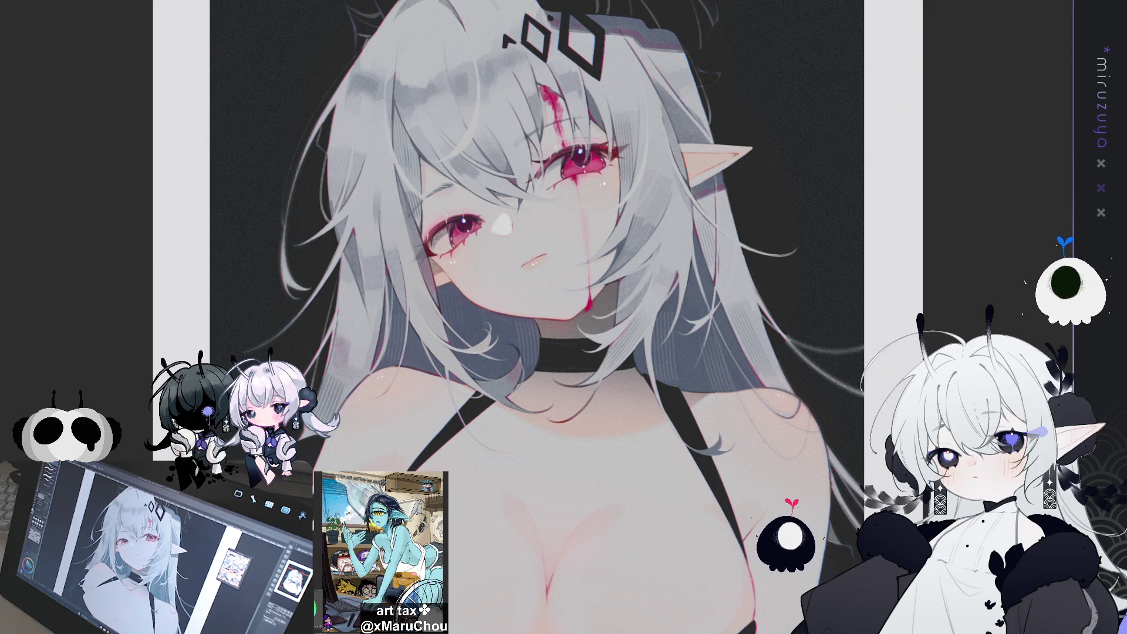
pyautogui.hotkey('ctrl', '-')
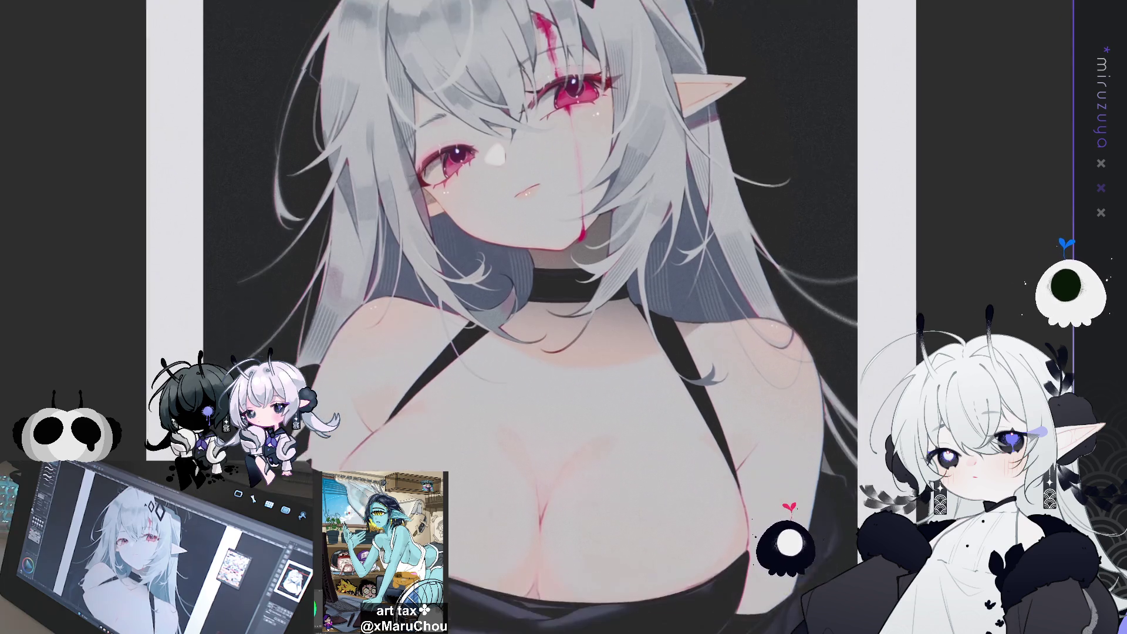
pyautogui.hotkey('ctrl', '-')
pyautogui.hotkey('ctrl', '-')
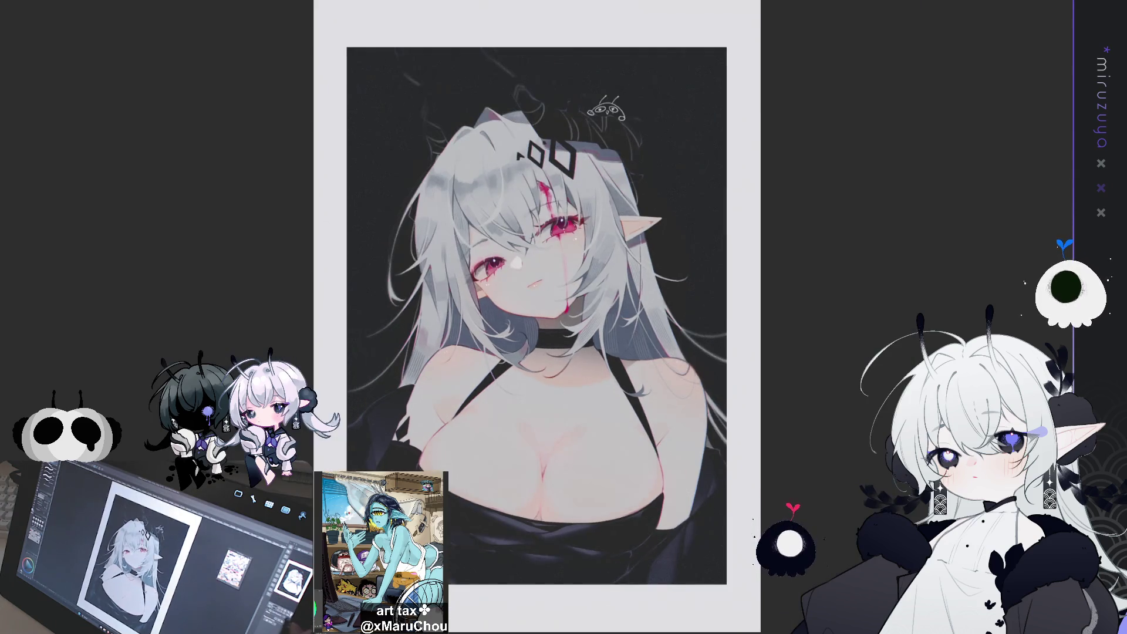
pyautogui.hotkey('ctrl', '-')
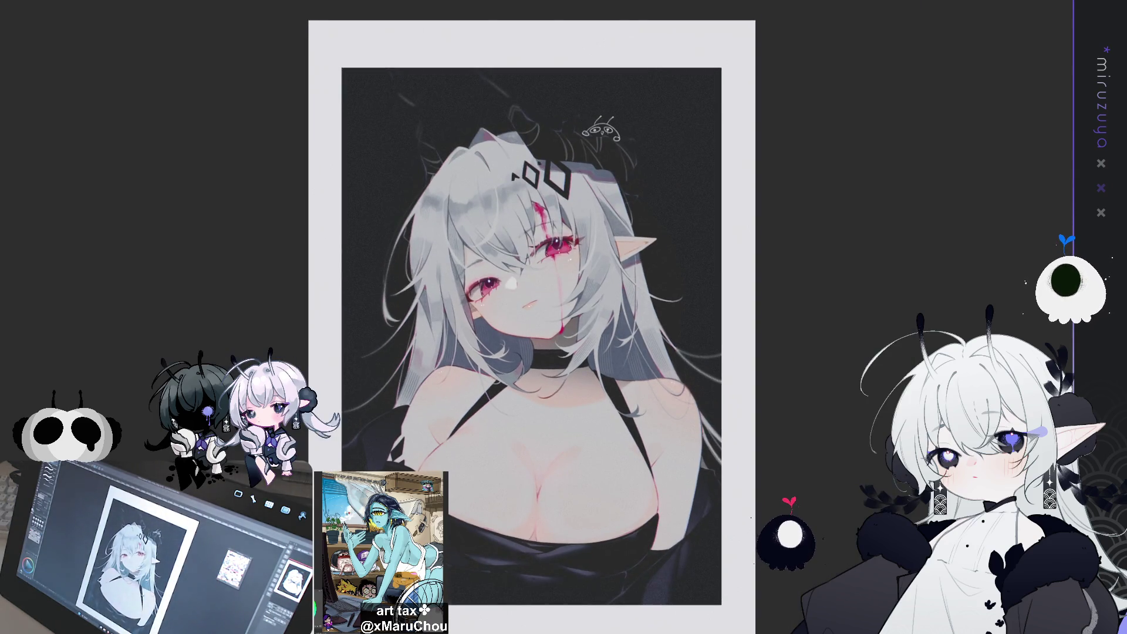